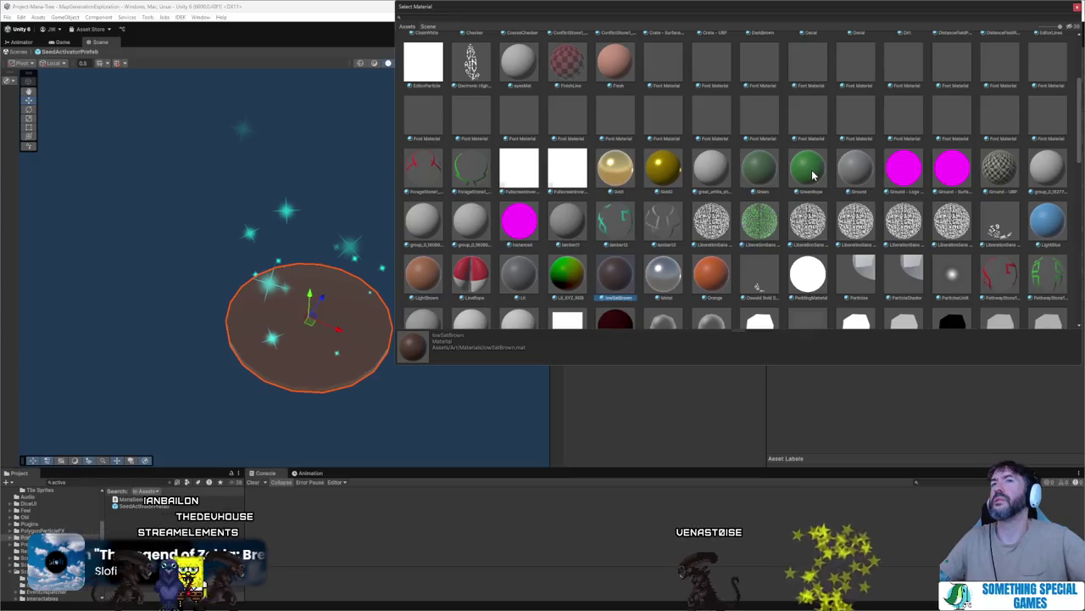
- Apply the lowSatBrown material to the seed activator's Visual disc
double_click(613, 277)
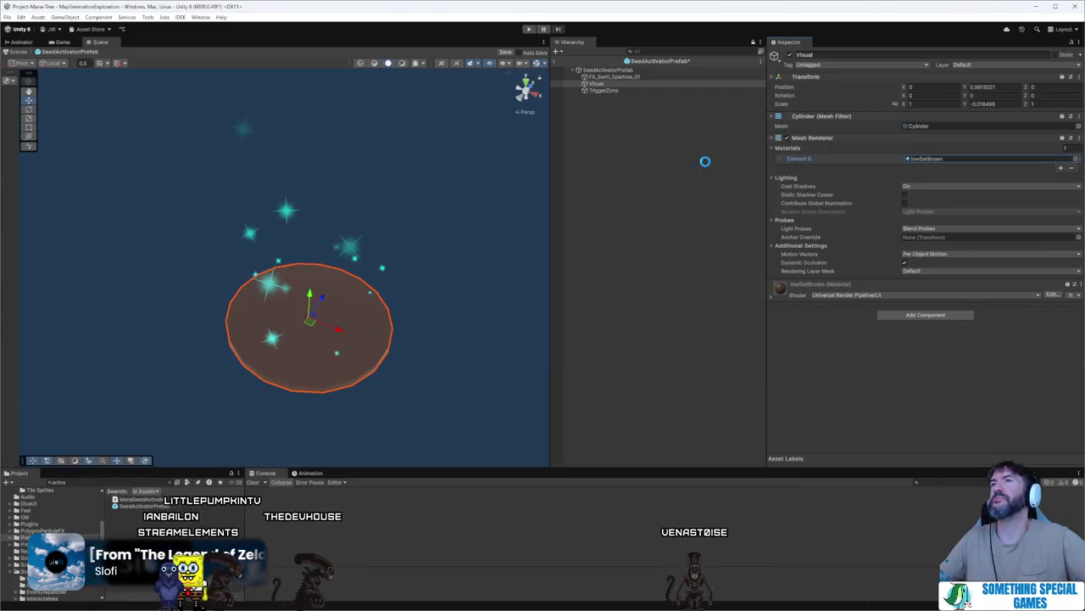
- Exit Prefab Mode back to the MapGenerationExploration scene
click(555, 65)
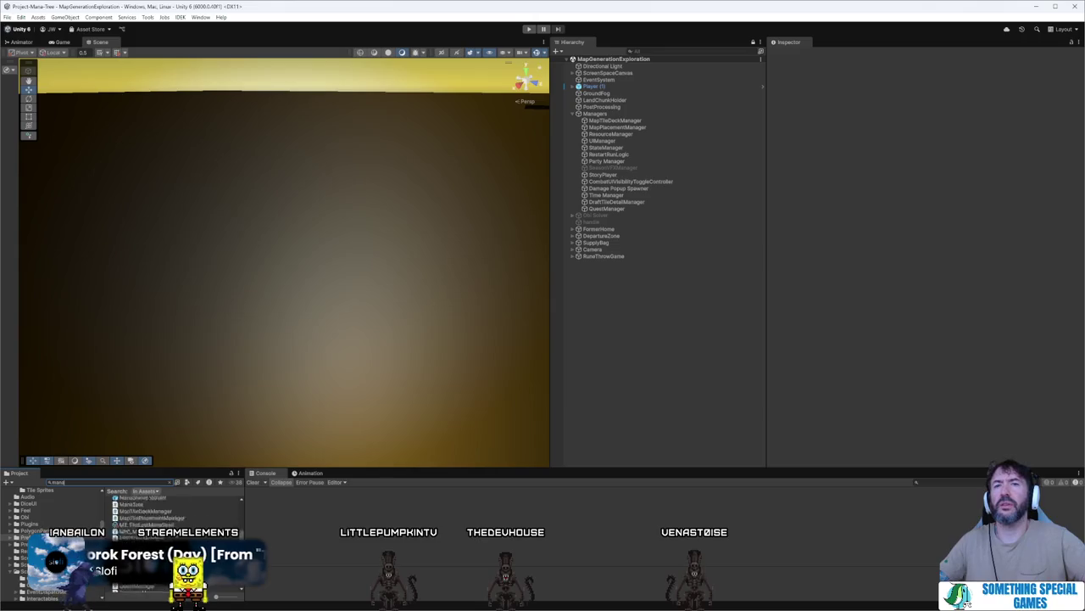
- Open TheLastManaSeed Variant and try lowering its SeedActivatorPrefab, then undo the move
double_click(168, 585)
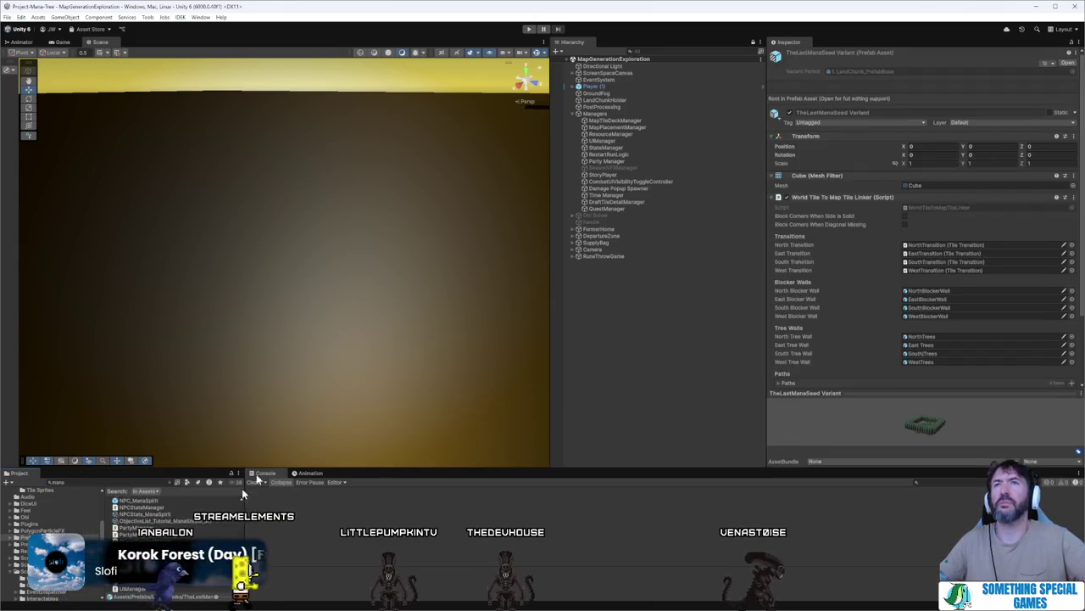
mouse_move(250, 314)
mouse_down()
mouse_move(182, 262)
mouse_move(121, 240)
mouse_move(204, 186)
mouse_up()
click(625, 287)
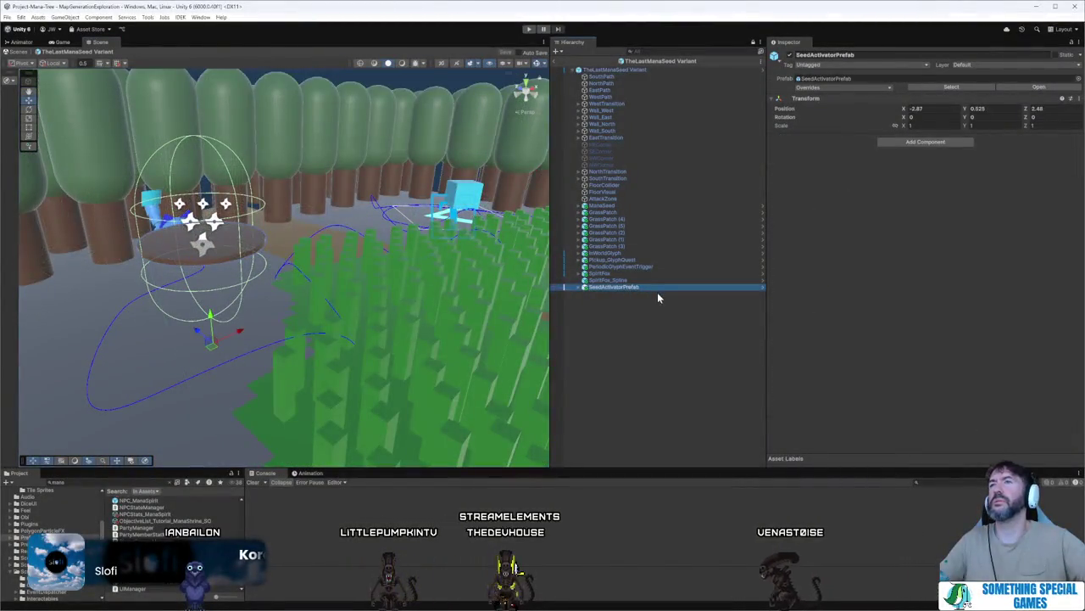
drag(214, 335, 226, 386)
key(ctrl+z)
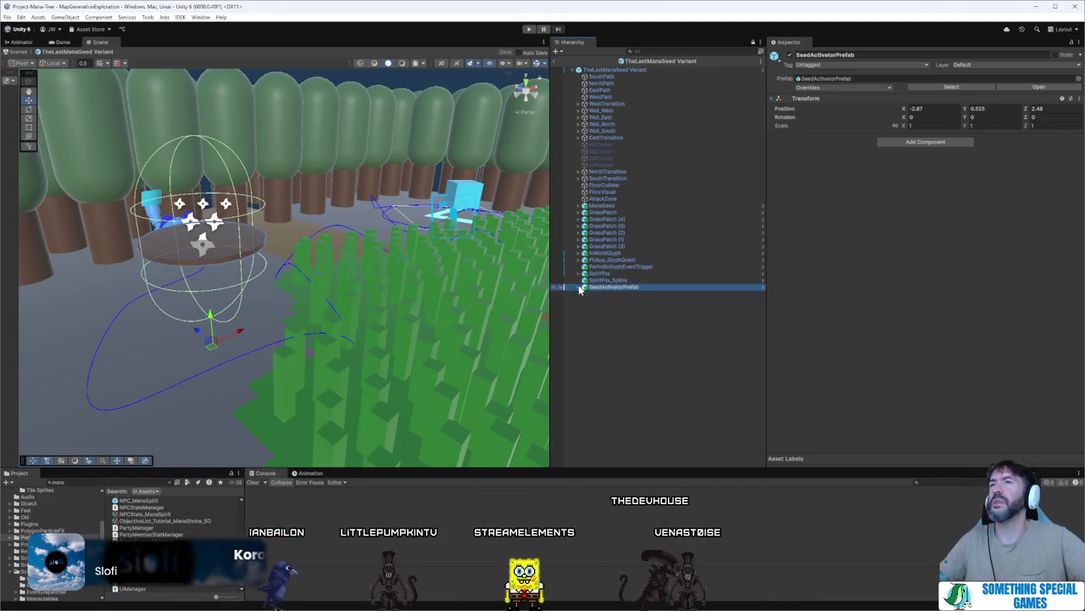
- Locate the SeedActivatorPrefab asset in the Project and open it for editing
click(625, 294)
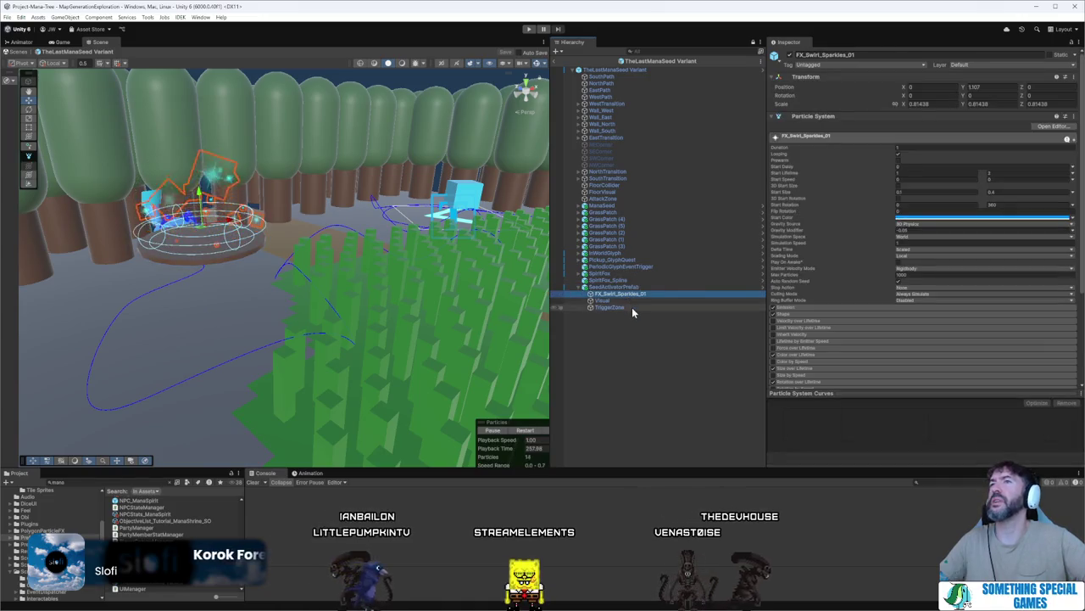
click(619, 287)
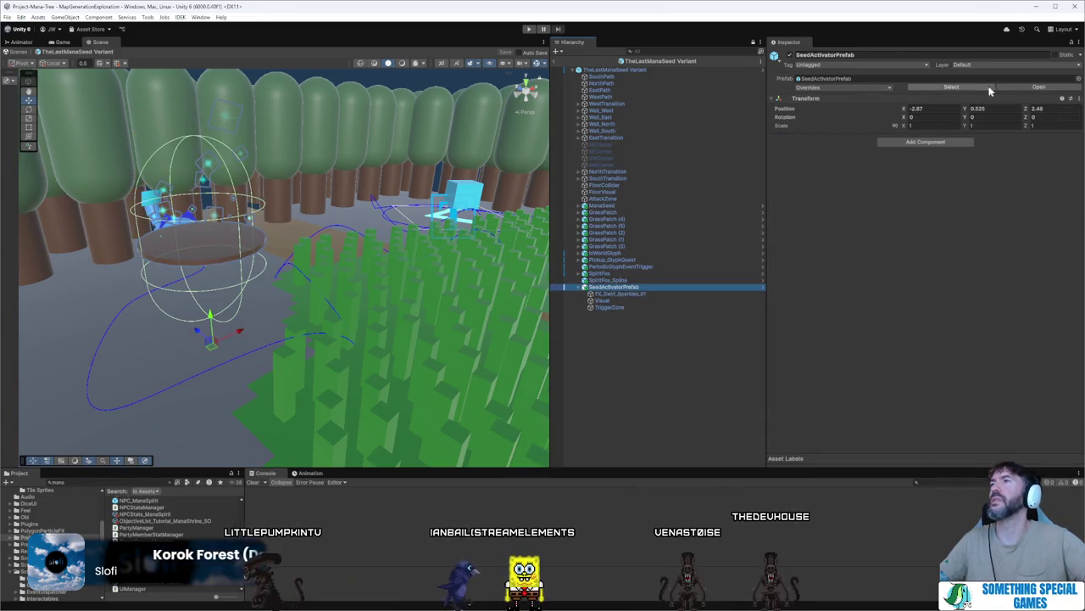
click(964, 89)
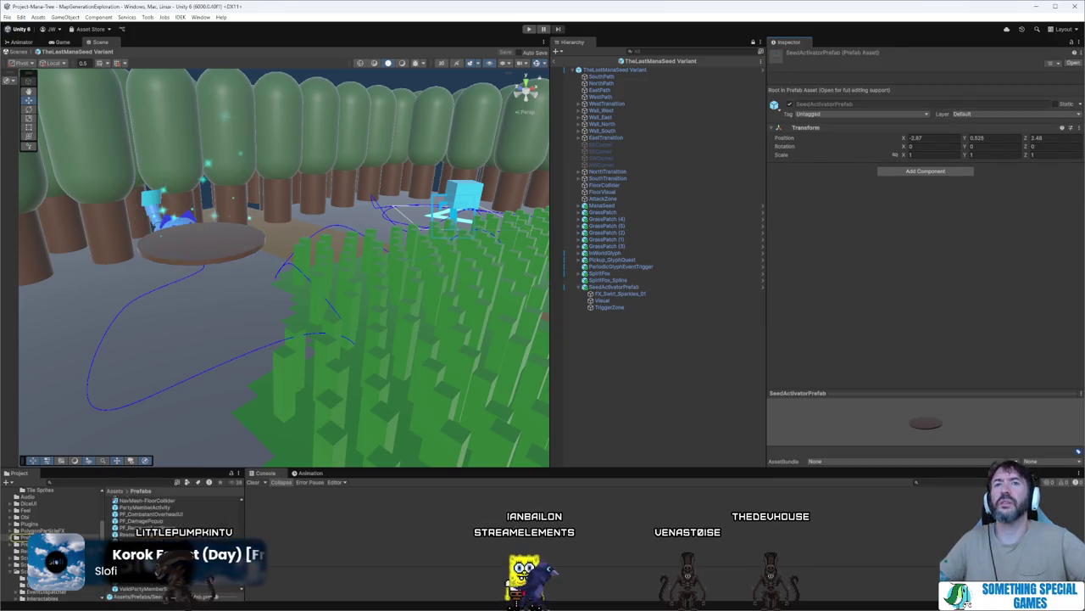
click(1074, 62)
- Set the root SeedActivatorPrefab's Transform Position Y to 0
click(618, 77)
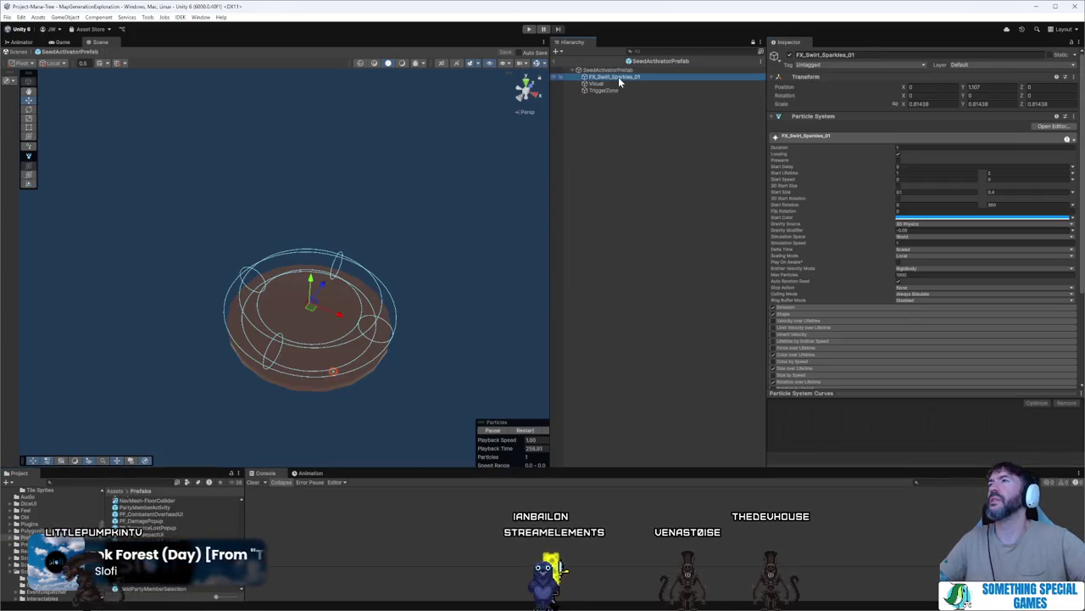
shift+click(622, 91)
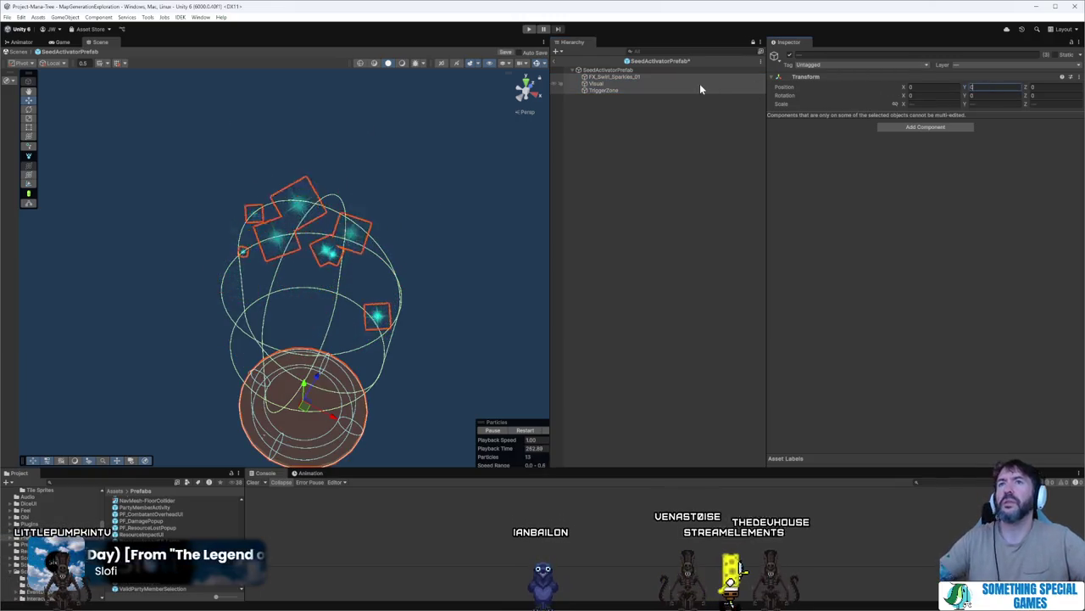
click(653, 89)
click(654, 90)
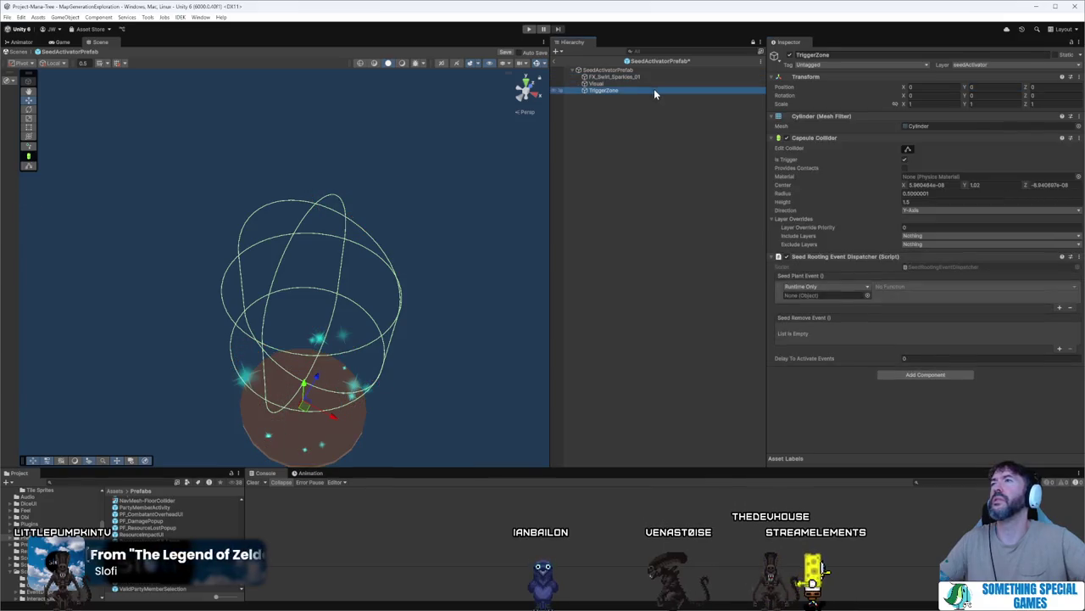
click(623, 70)
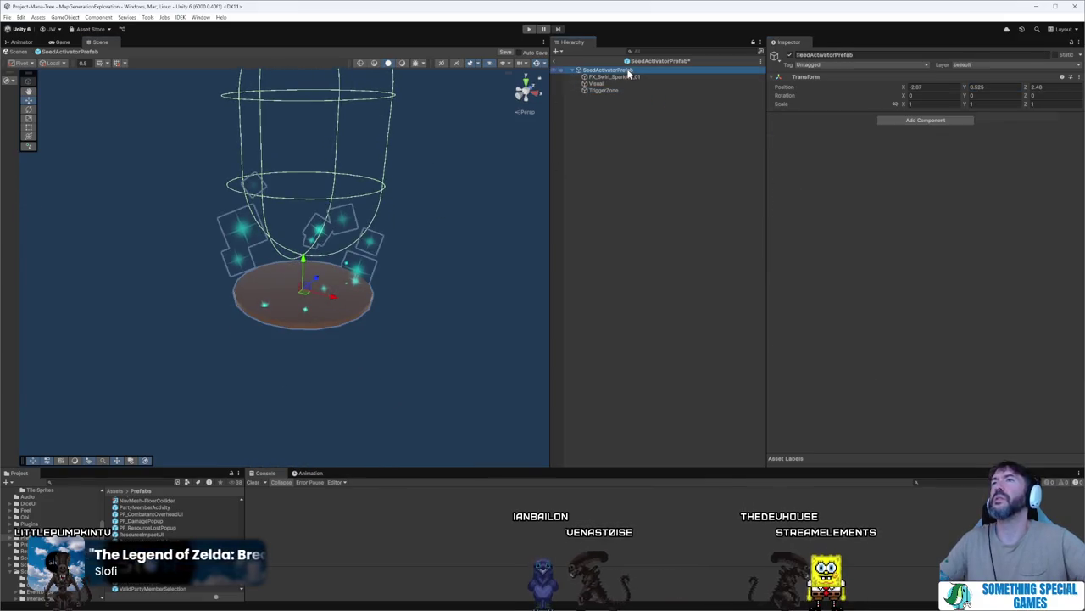
text(0)
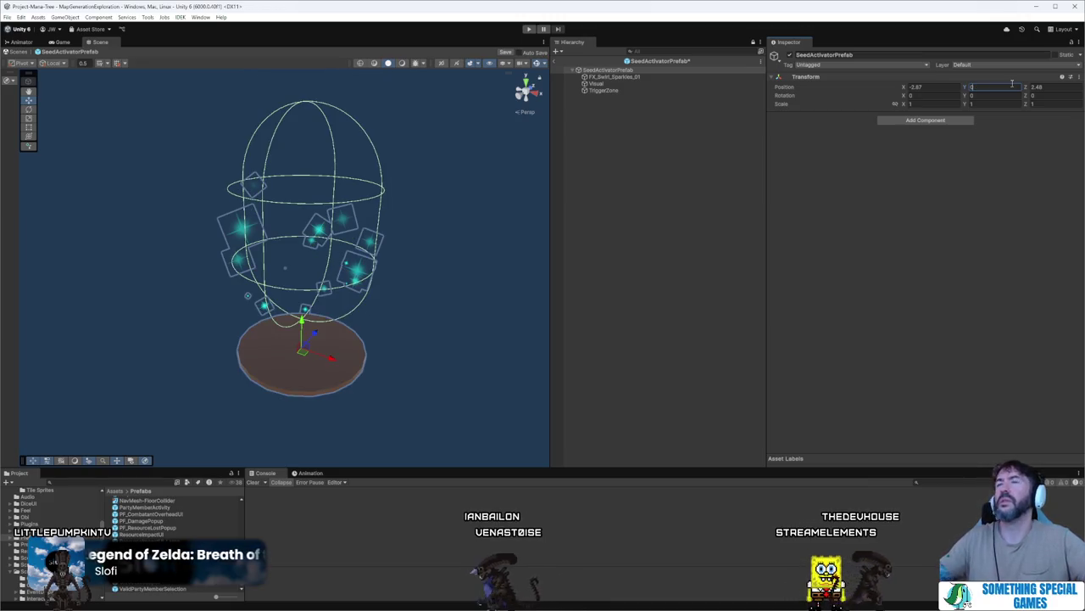
click(952, 85)
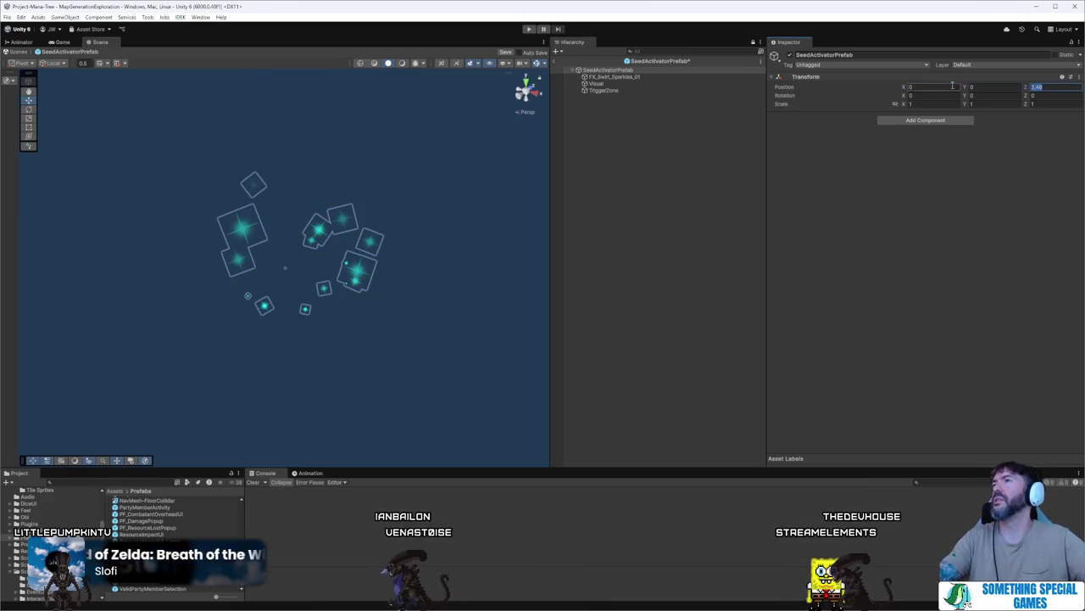
- Set the TriggerZone's Capsule Collider Center Y to 0 and exit Prefab Mode
click(703, 77)
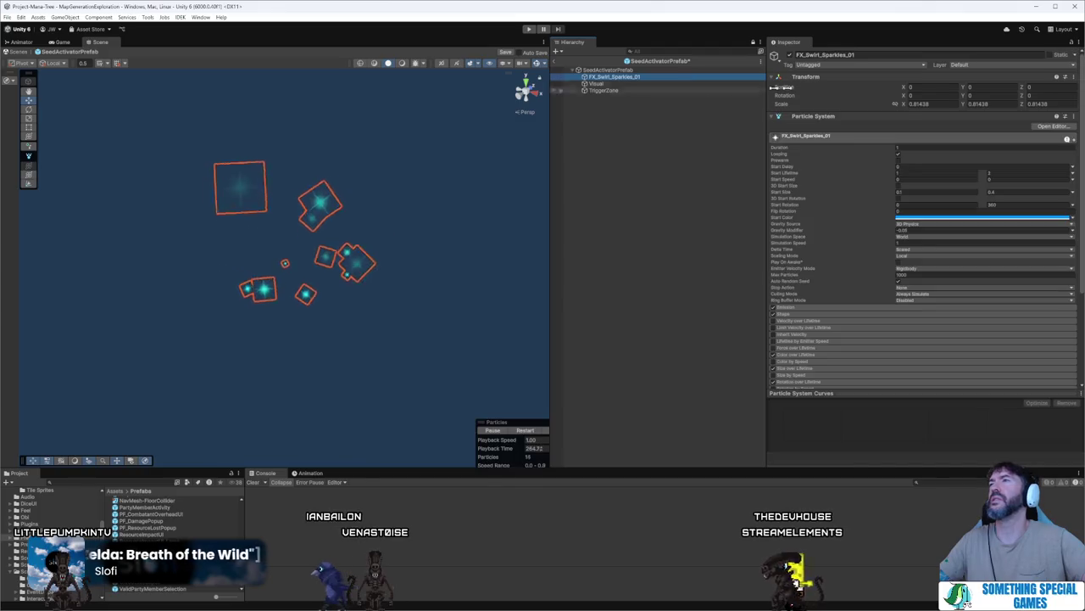
click(614, 83)
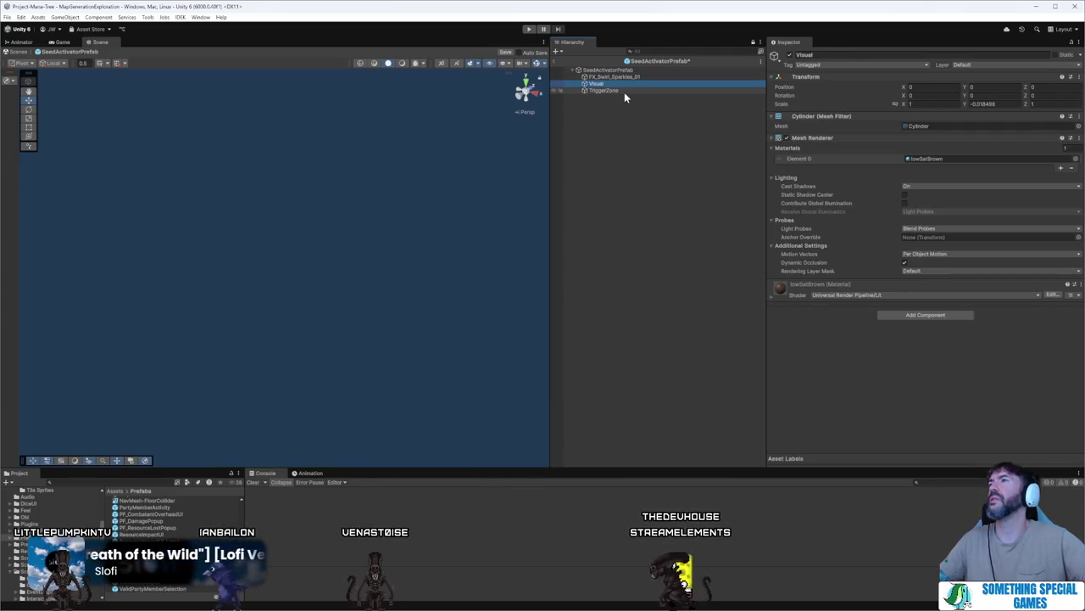
click(624, 91)
key(f)
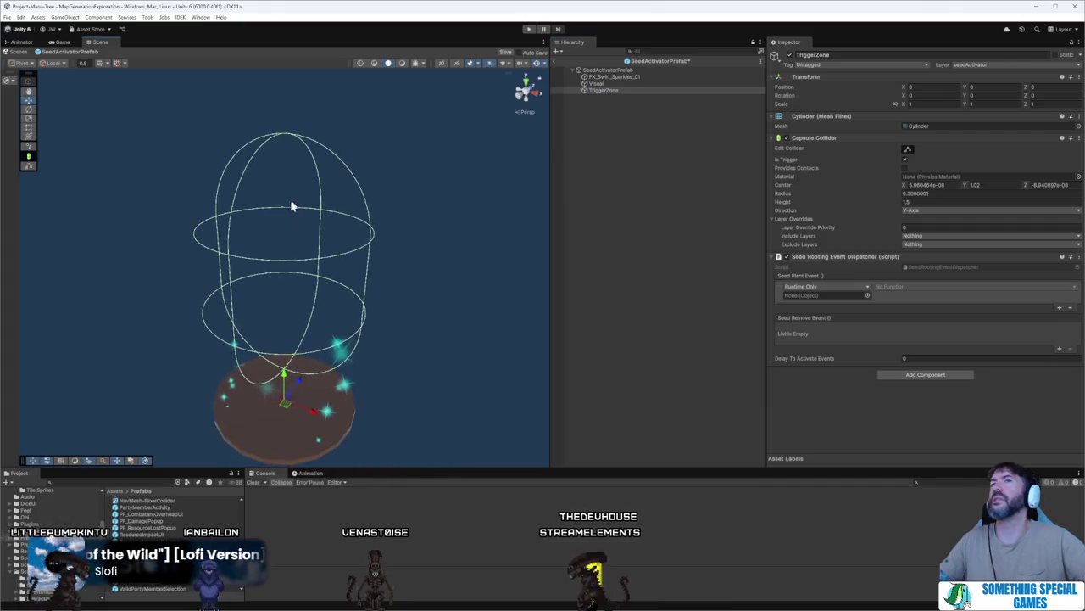
drag(291, 206, 331, 276)
click(654, 82)
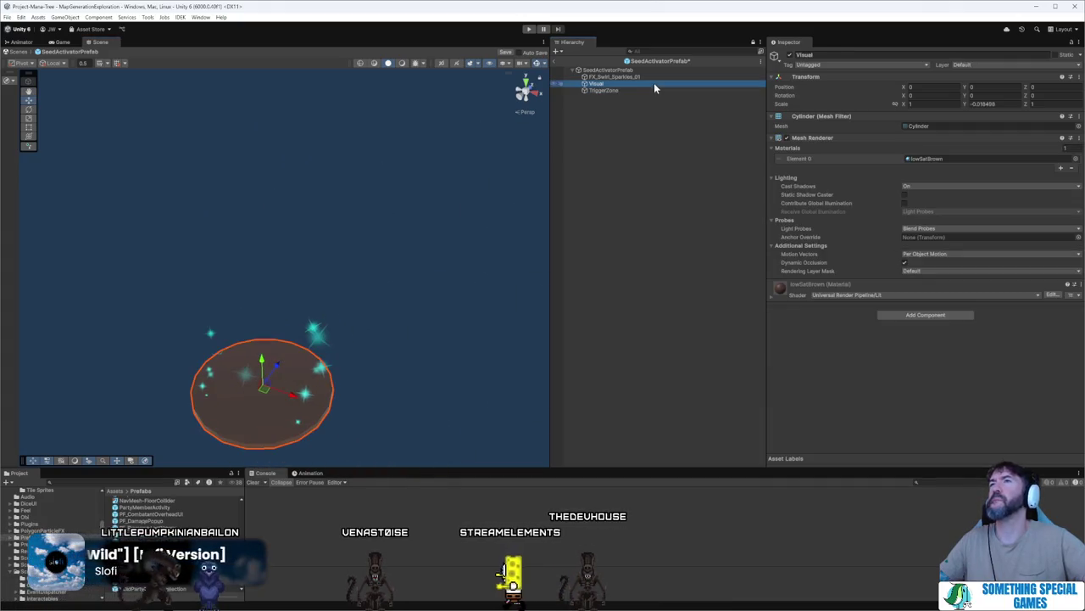
click(660, 91)
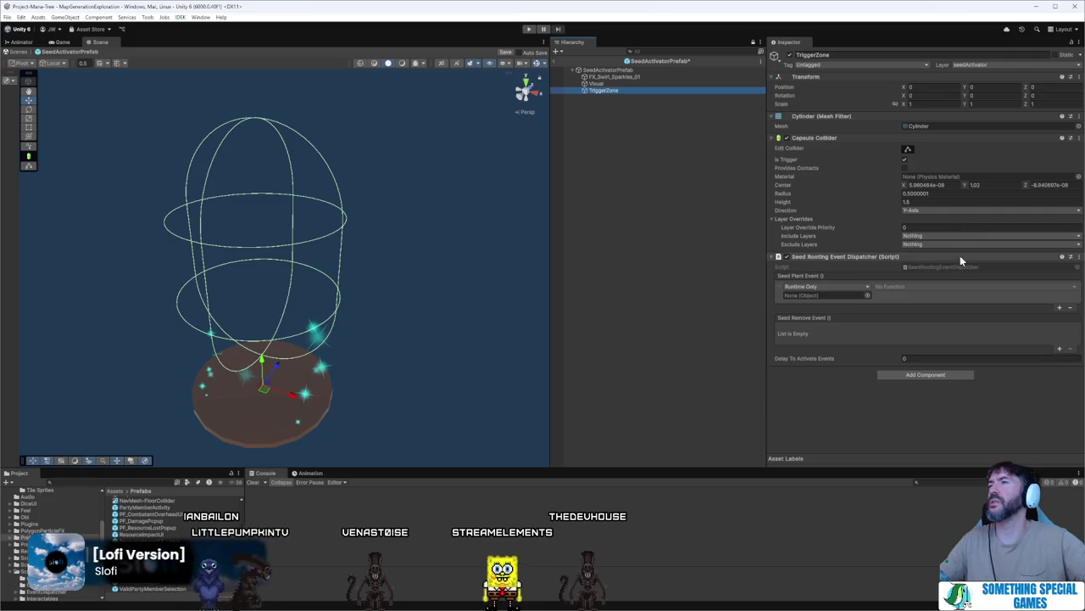
double_click(990, 184)
text(0)
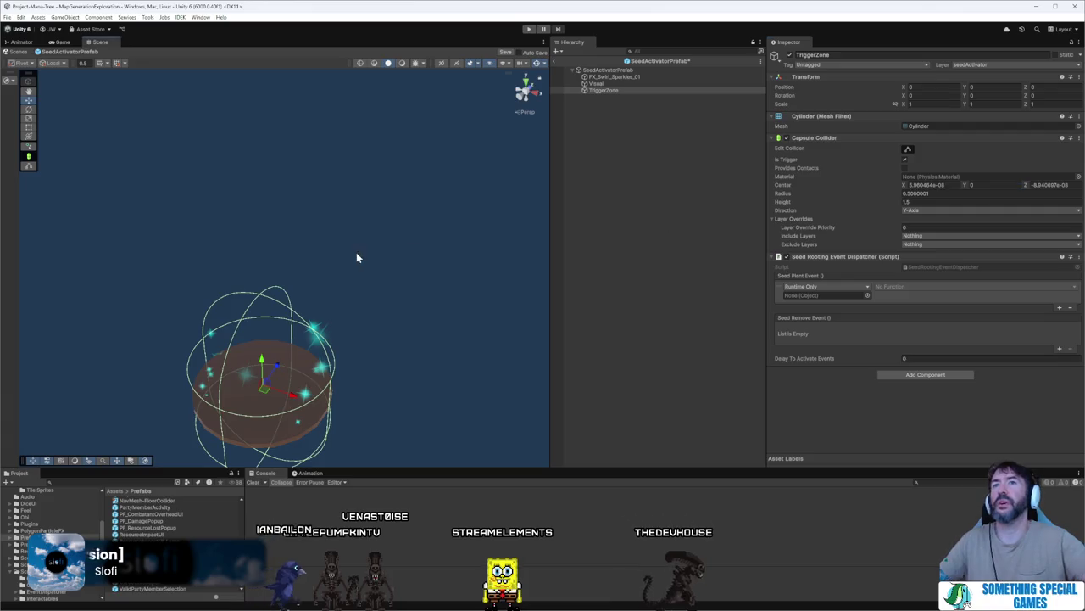
alt+drag(356, 257, 356, 238)
click(559, 63)
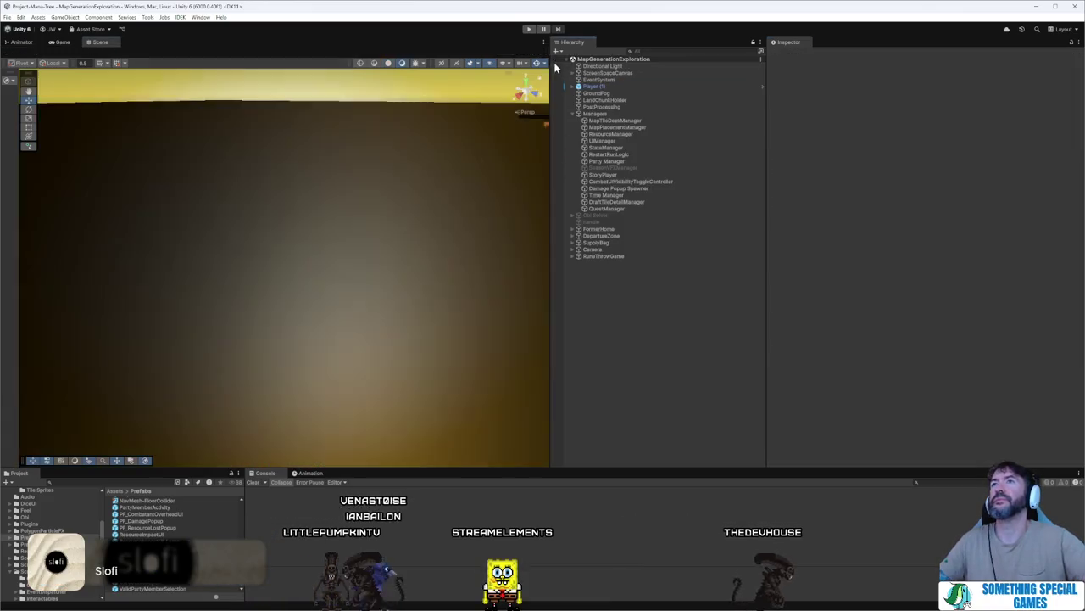
- Search the Project for 'mana' and open the TheLastManaSeed Variant prefab
click(144, 482)
text(mana)
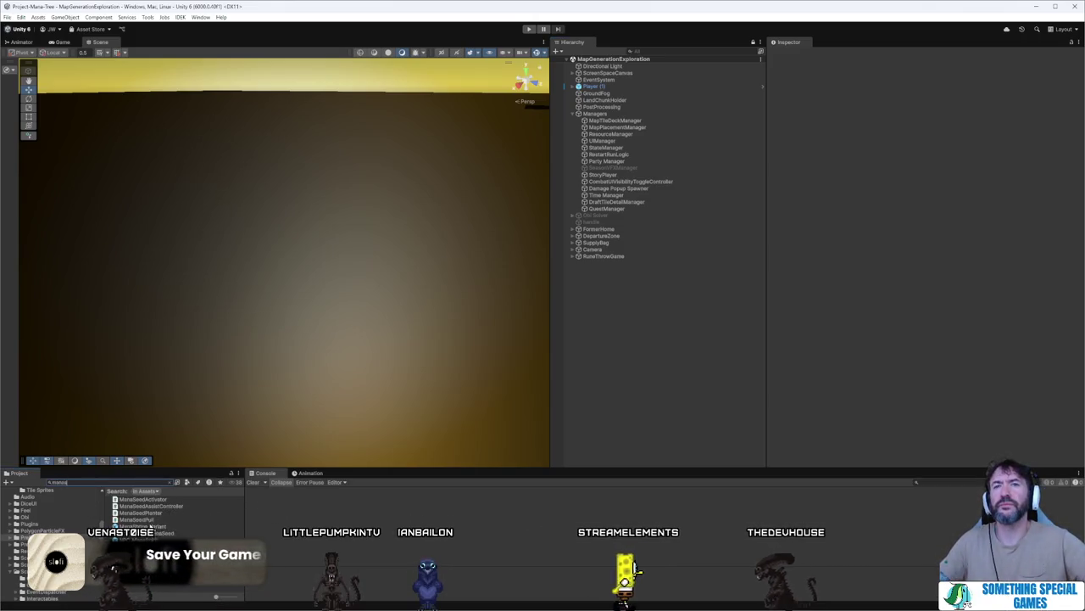
click(151, 526)
double_click(151, 527)
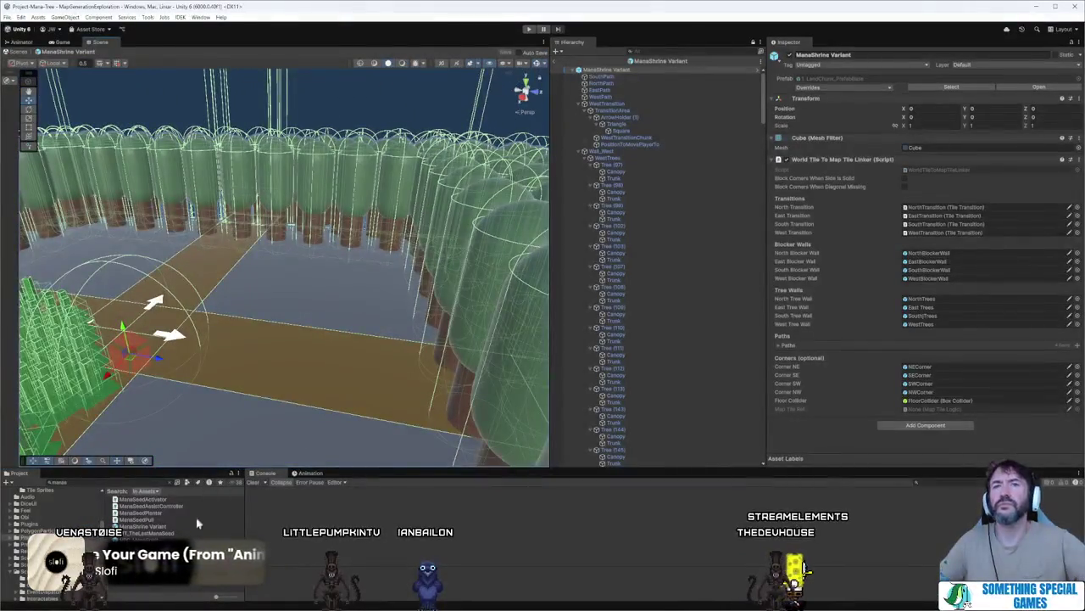
double_click(148, 532)
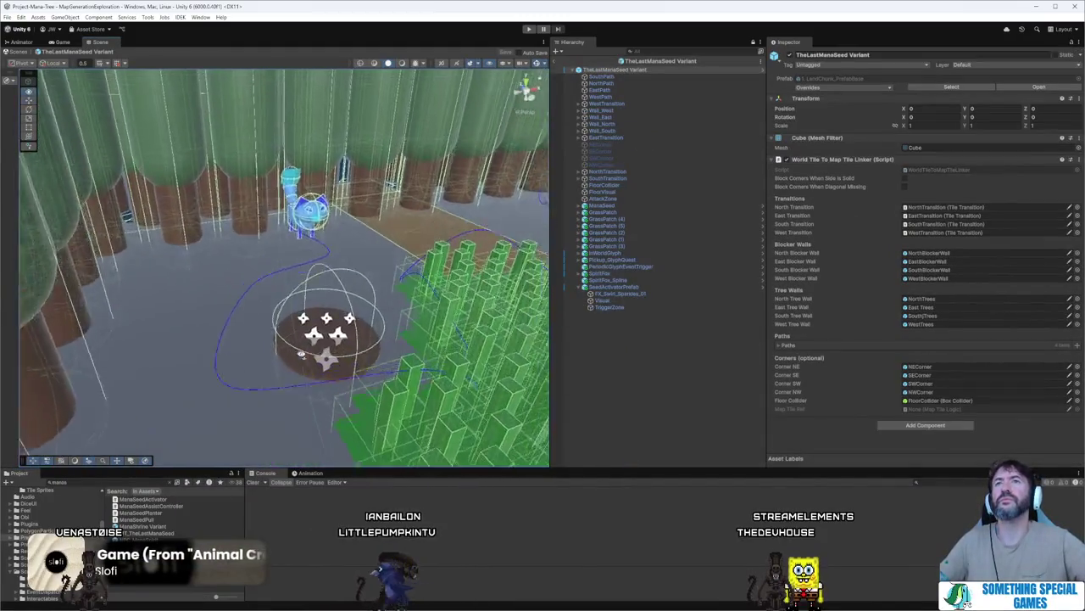
- Select the nested SeedActivatorPrefab's TriggerZone child
mouse_move(341, 339)
mouse_down()
mouse_move(363, 308)
mouse_move(358, 336)
mouse_up()
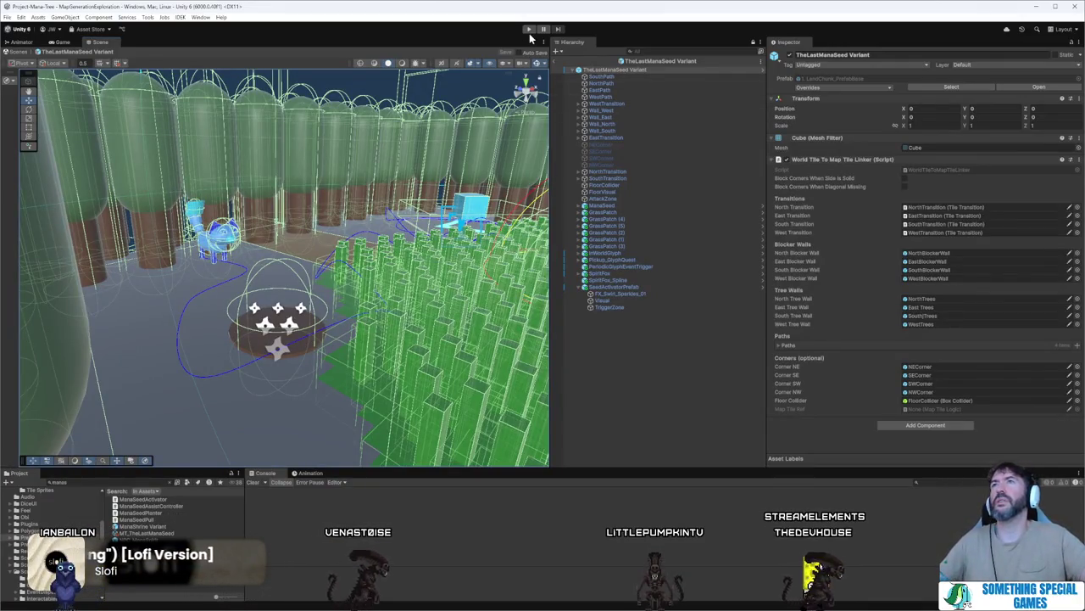
click(668, 288)
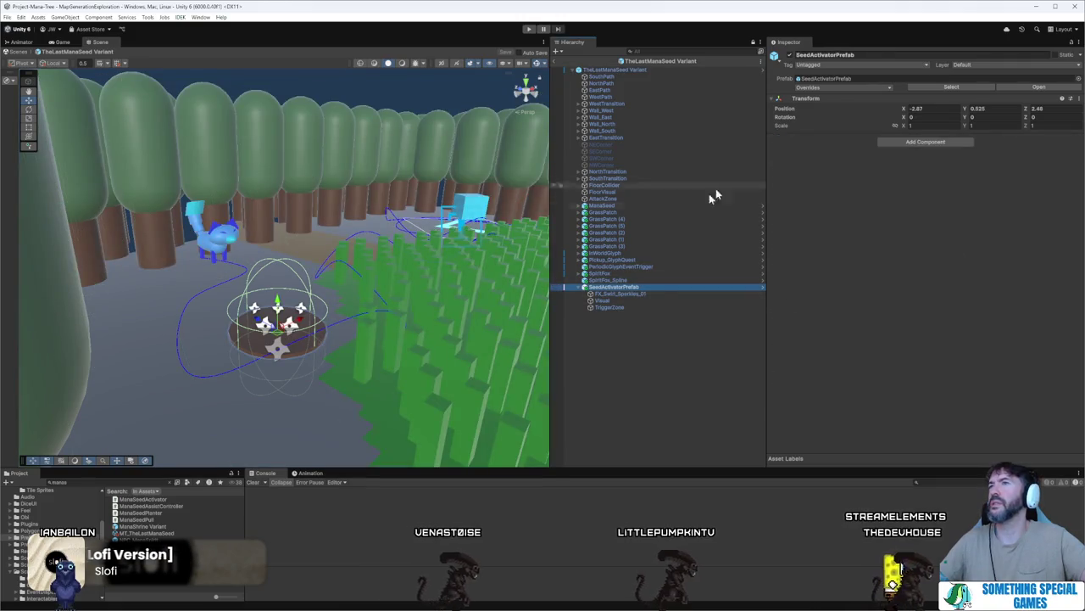
click(661, 308)
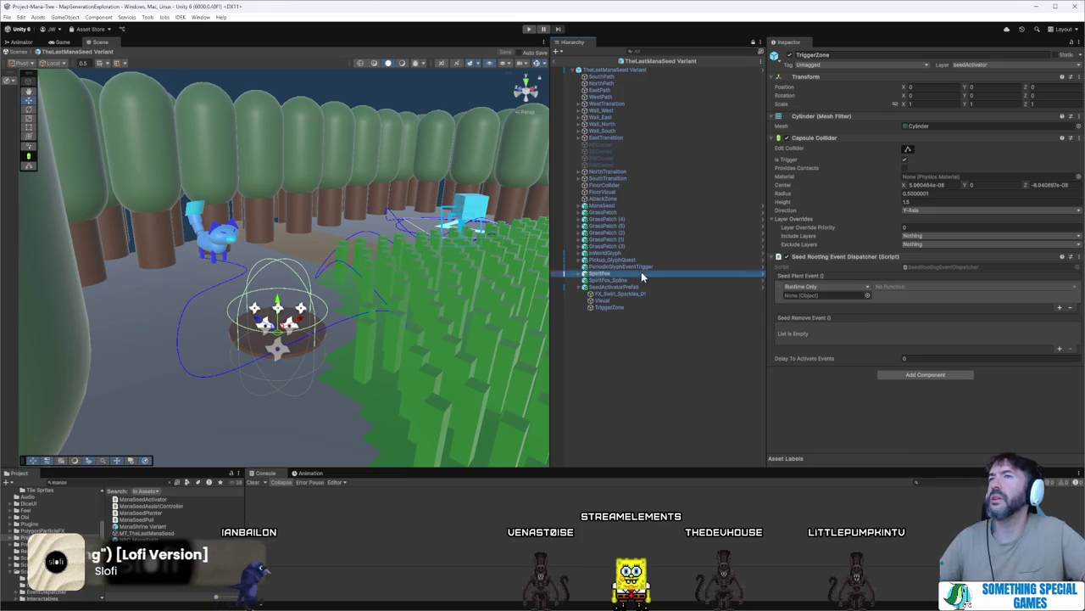
- Make the Seed Plant Event call SpiritFox's GlyphDropperSequence.ForceGlyphDropSequence, then start Play mode
drag(845, 296, 847, 296)
click(912, 289)
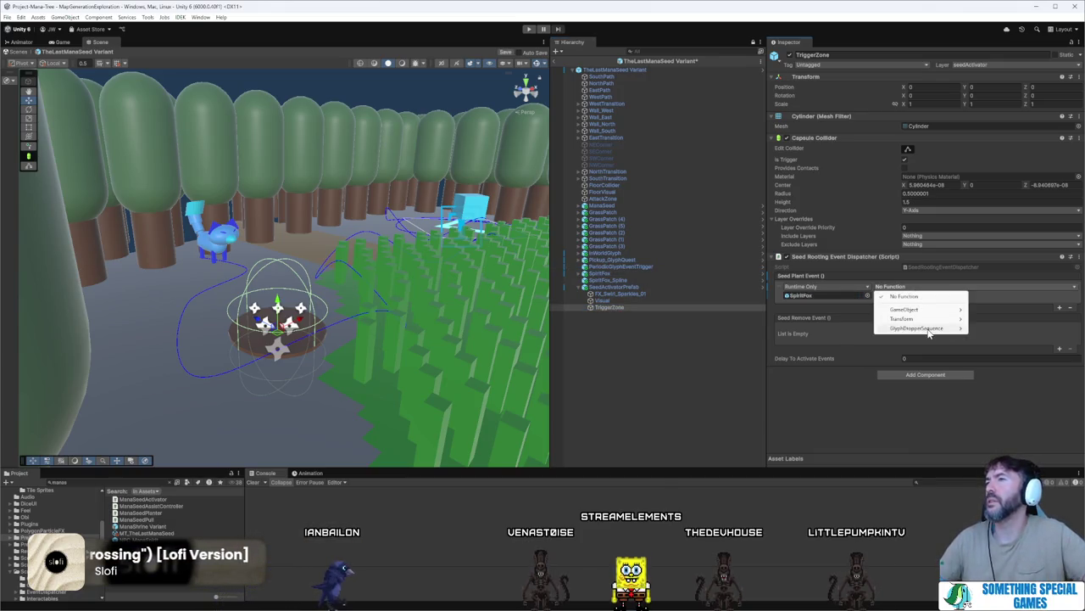
mouse_move(929, 331)
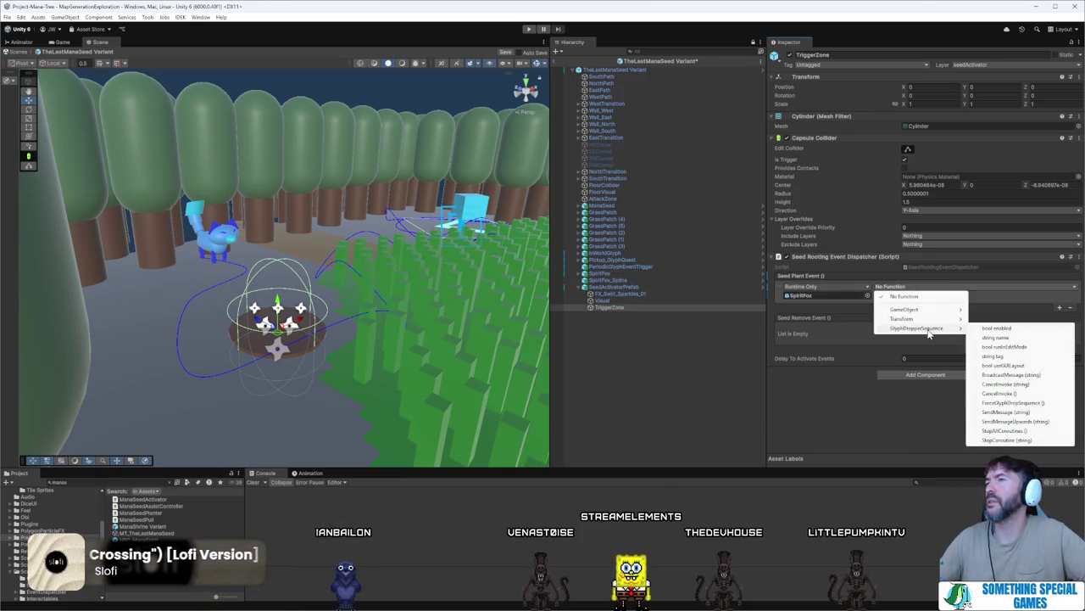
click(1028, 407)
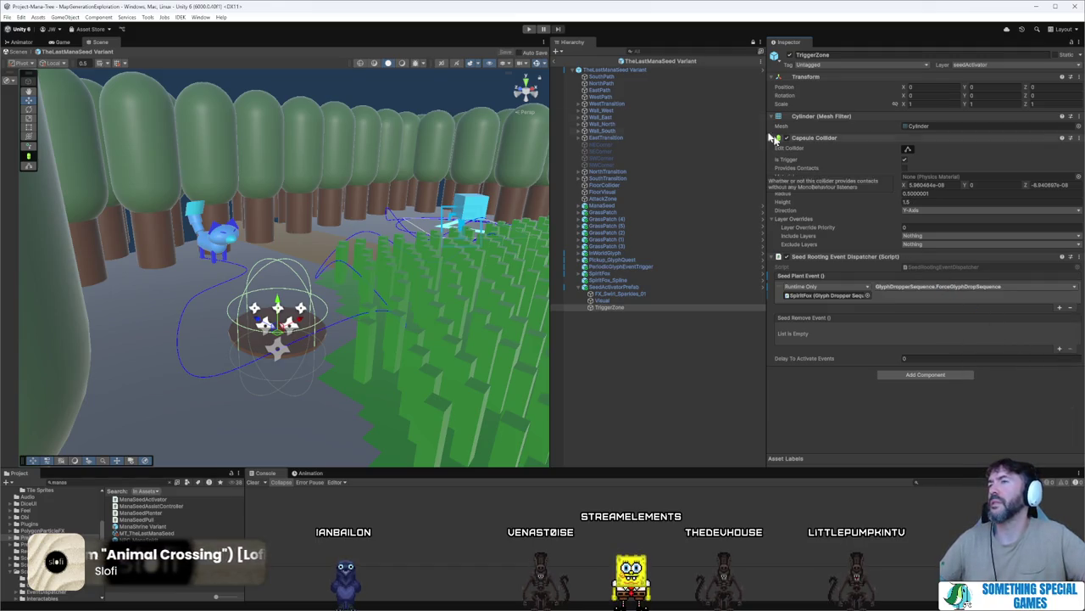
click(528, 29)
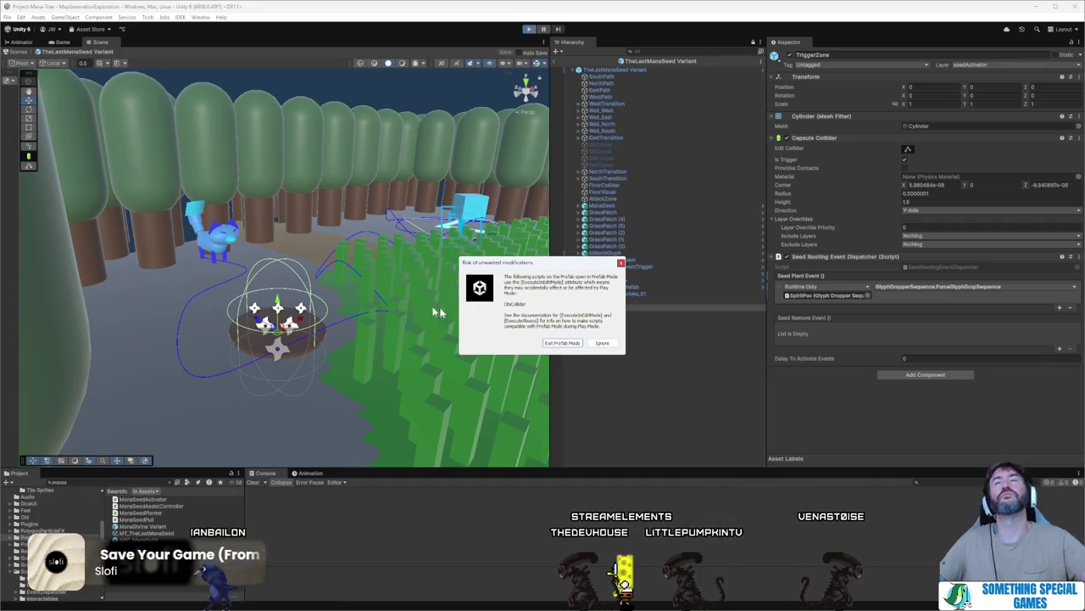
- Exit Prefab Mode, start the game from the title screen and maximize the Game view
click(566, 343)
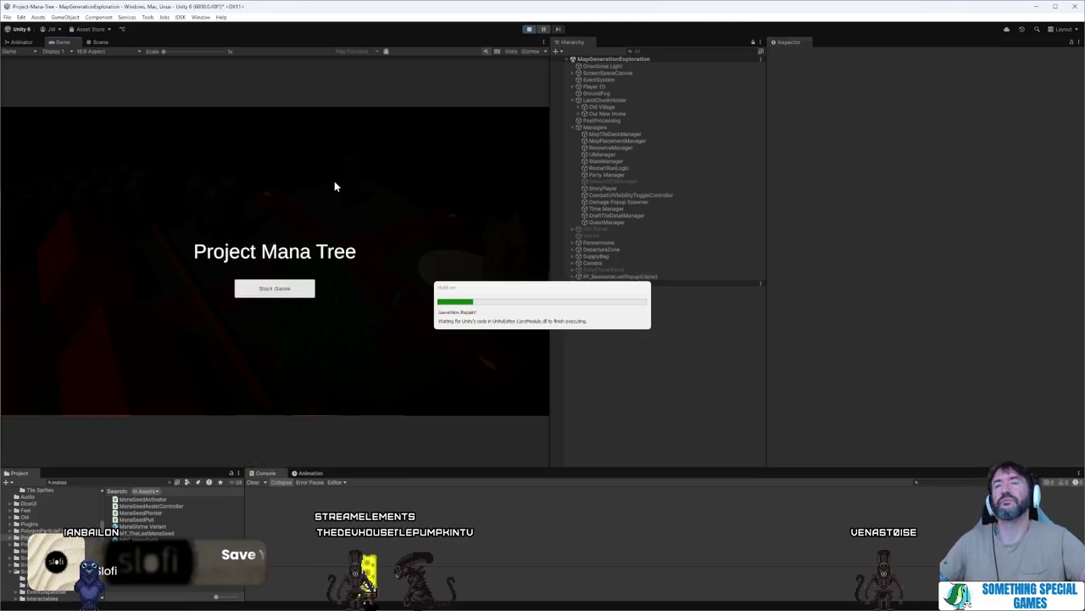
click(273, 290)
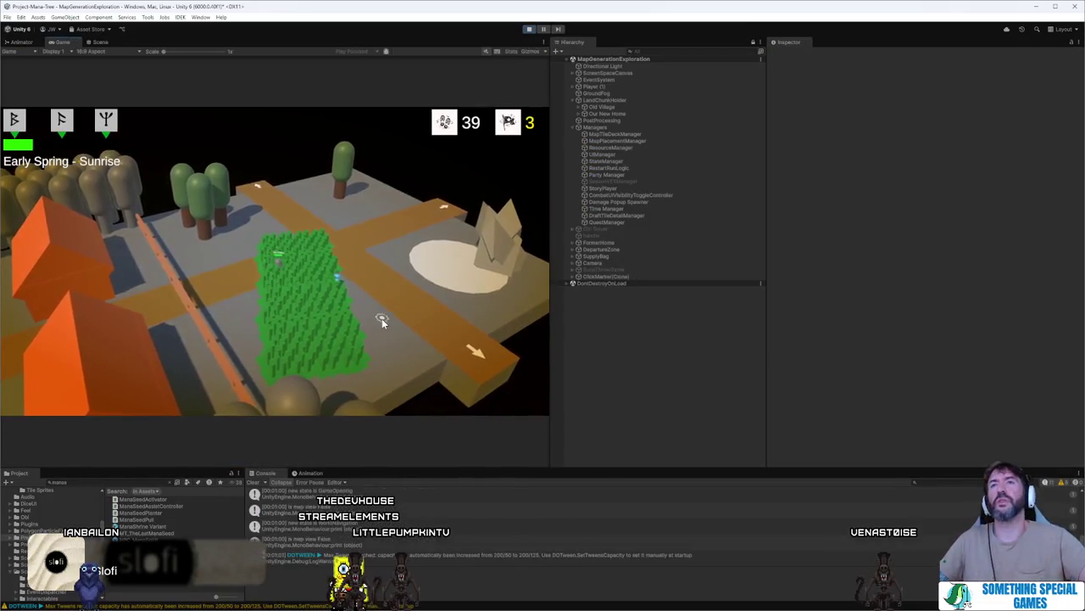
double_click(63, 42)
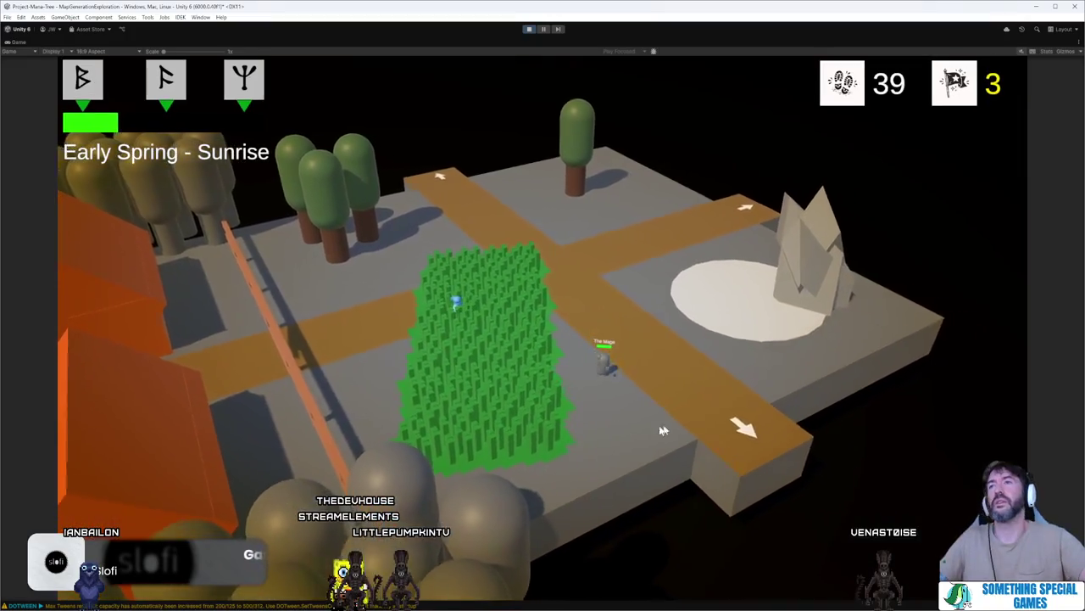
- Place The Last Mana Seed tile, lead the mage and seed to the dirt spot, then stop playing
click(679, 411)
key(Tab)
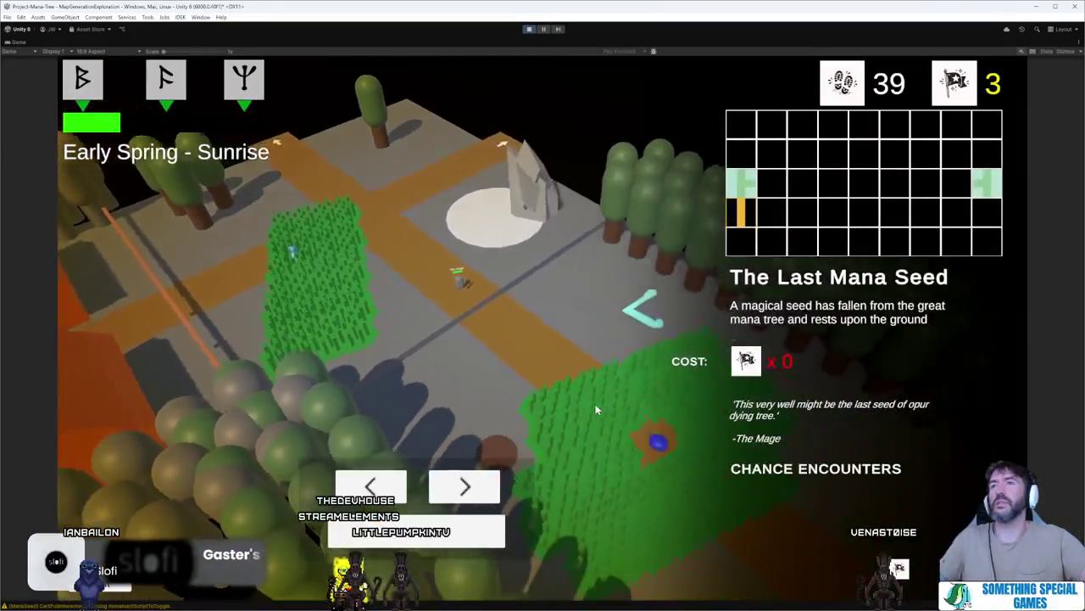
key(Tab)
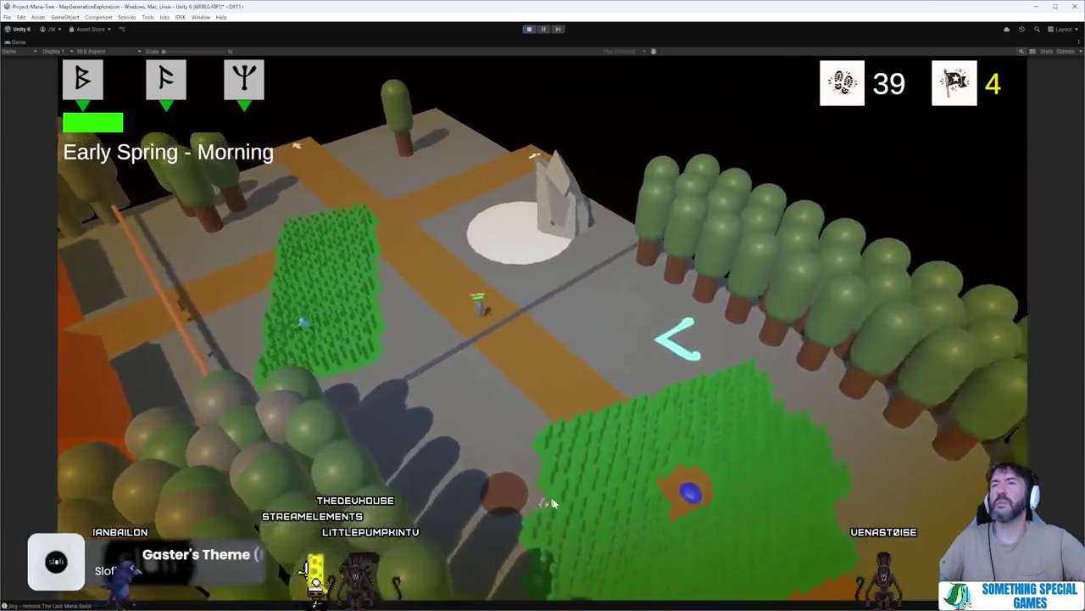
click(551, 503)
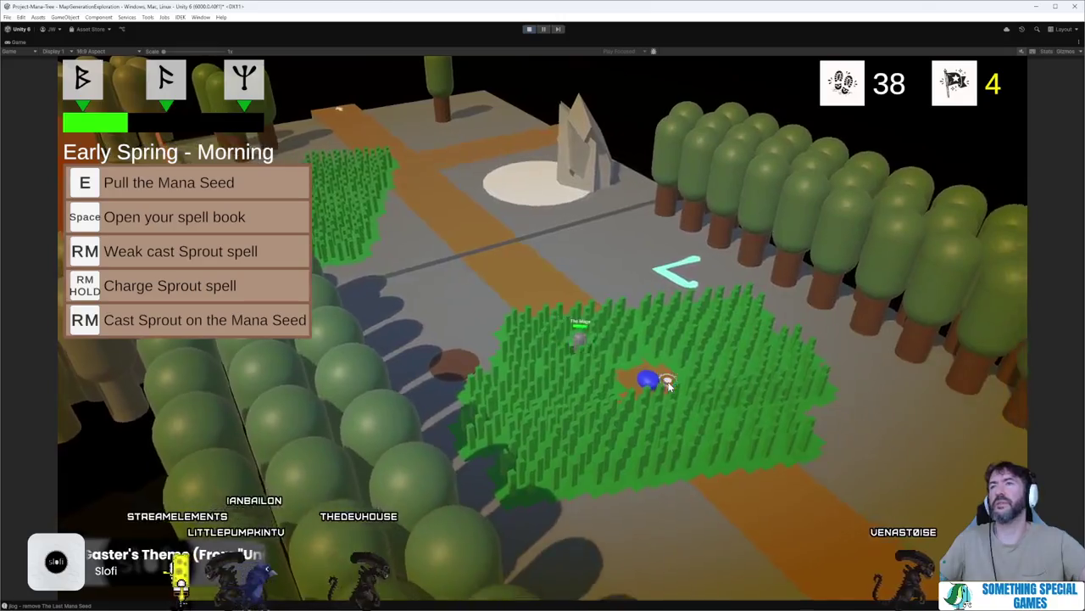
click(392, 323)
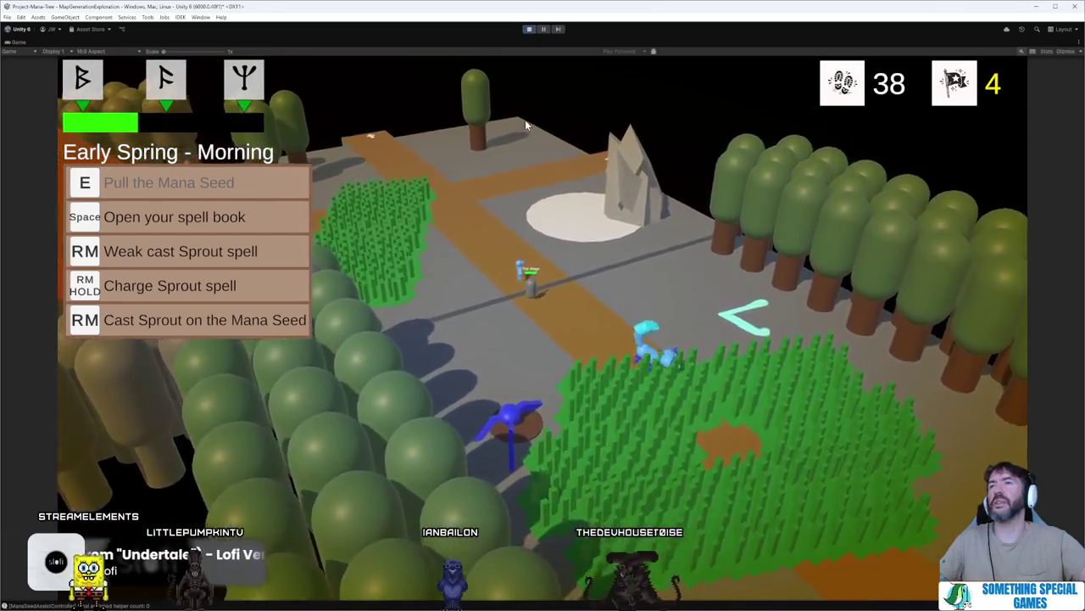
click(530, 30)
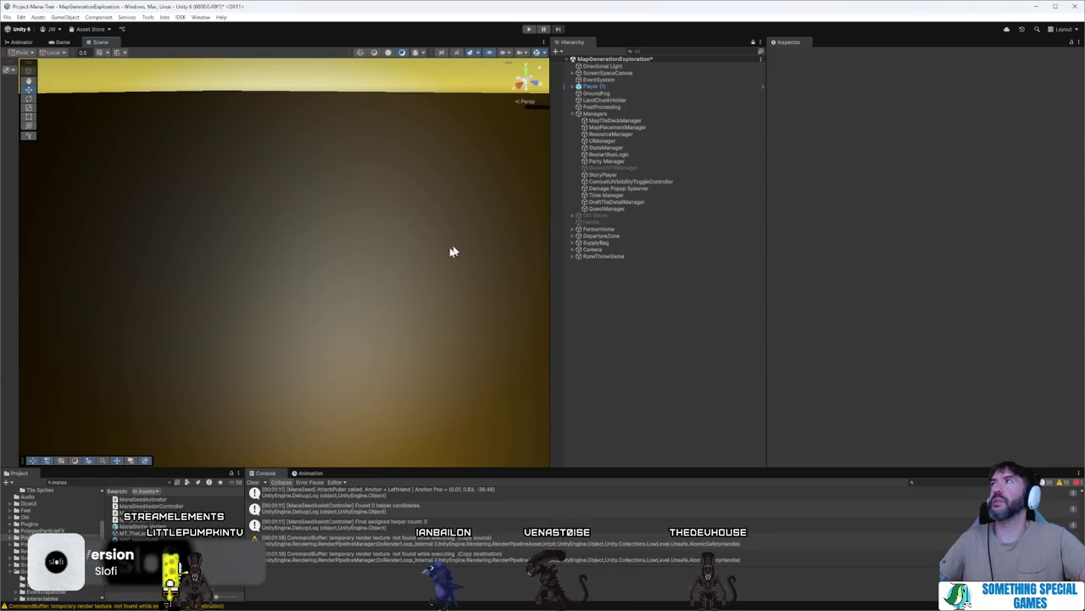
- Open TheLastManaSeed Variant's SeedActivatorPrefab and toggle FX_Swirl_Sparkles_01's Play On Awake
click(609, 189)
click(612, 120)
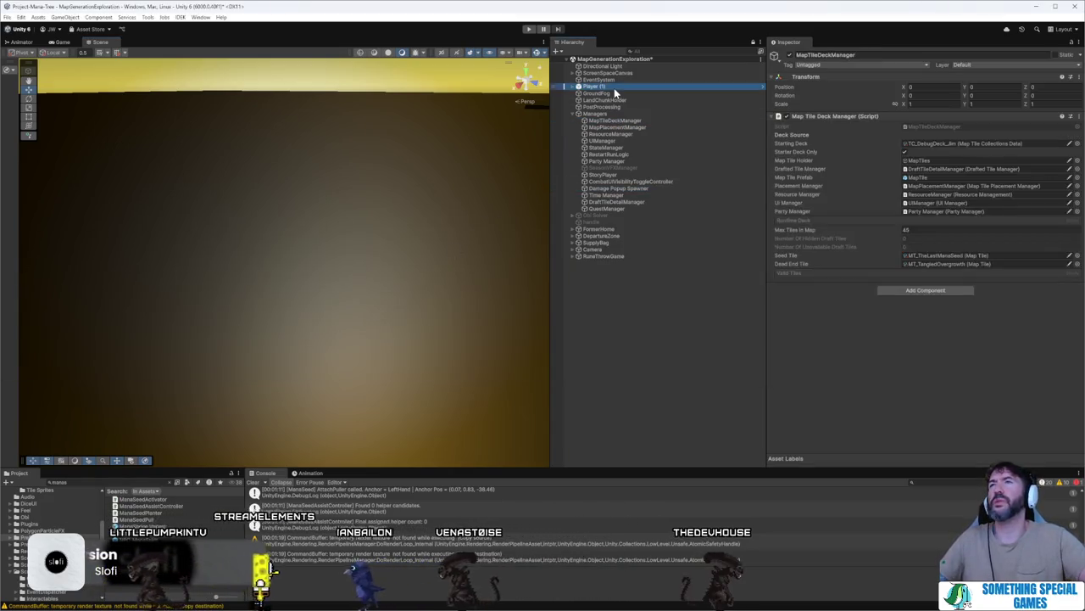
click(614, 88)
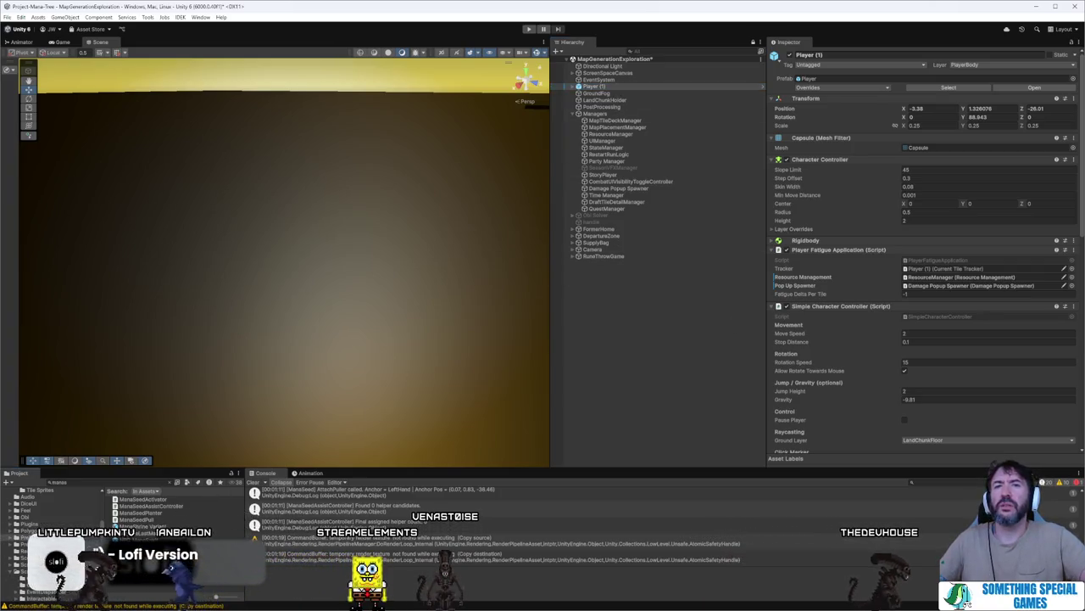
double_click(594, 243)
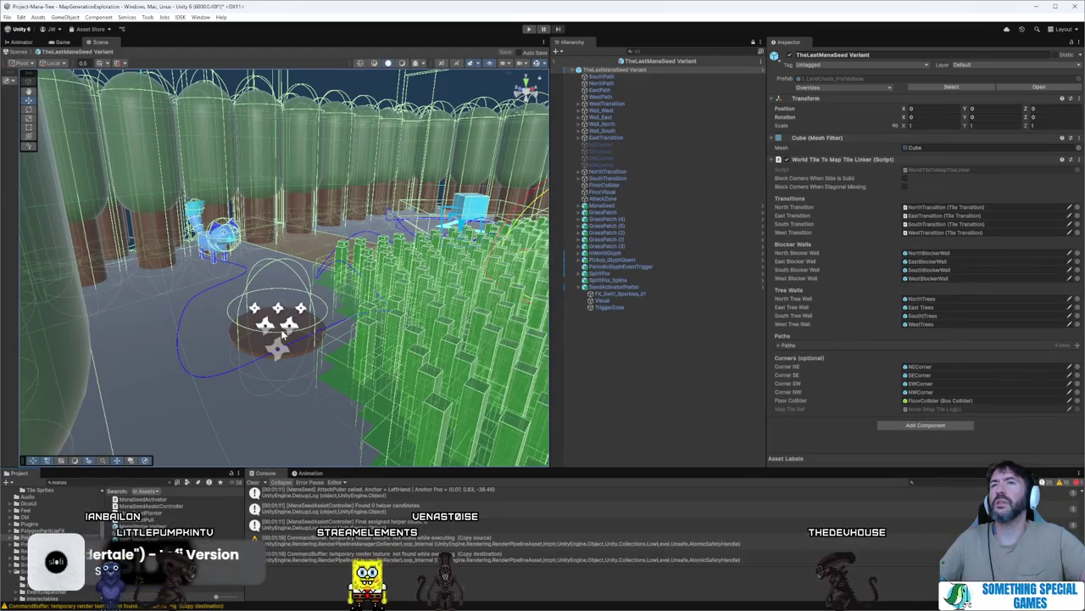
click(647, 288)
click(1035, 88)
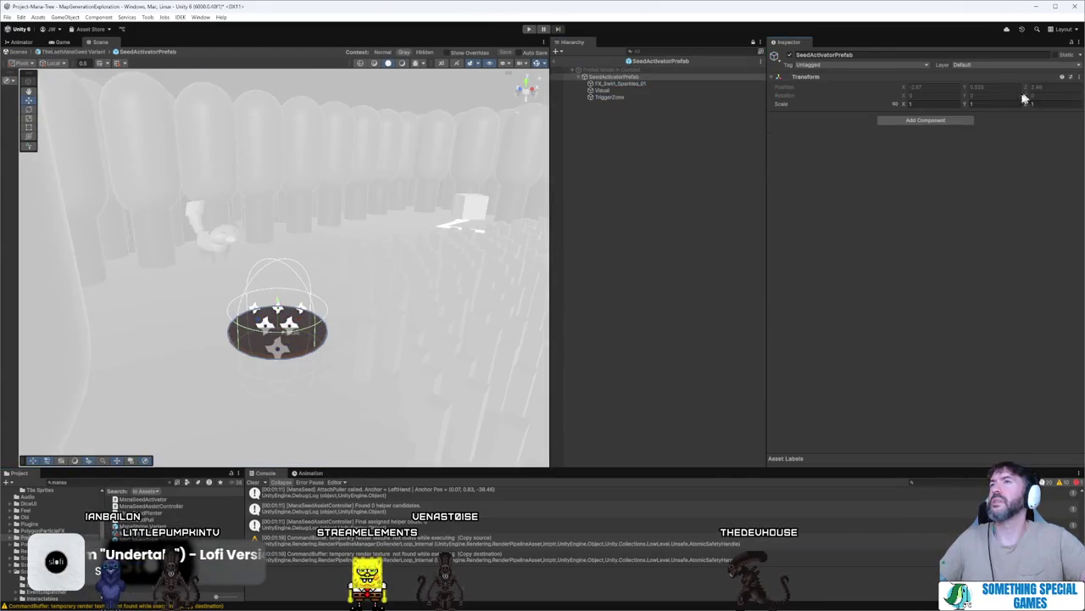
click(656, 84)
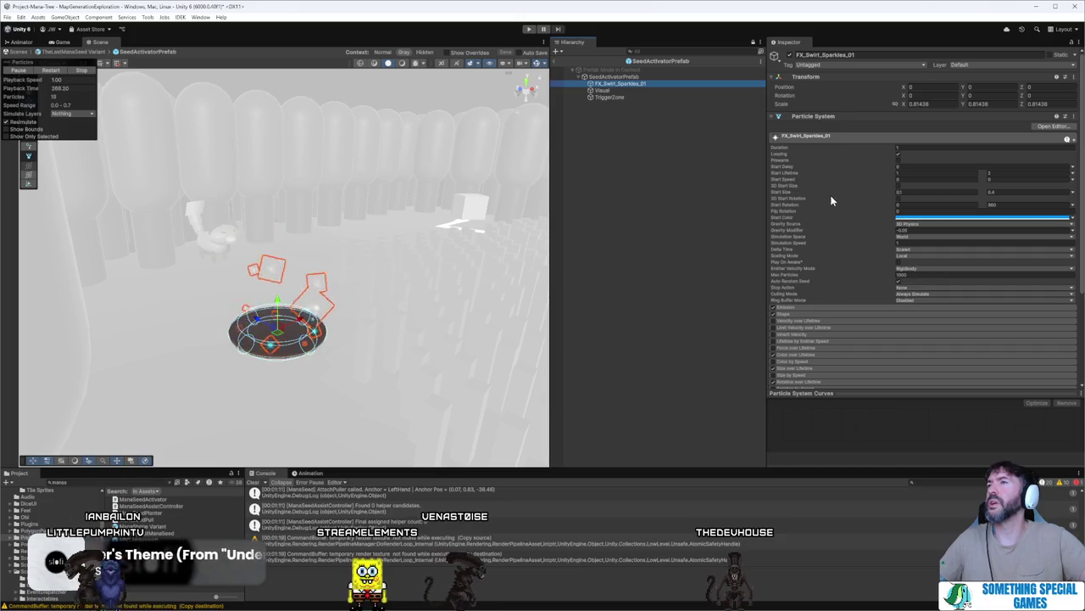
click(898, 262)
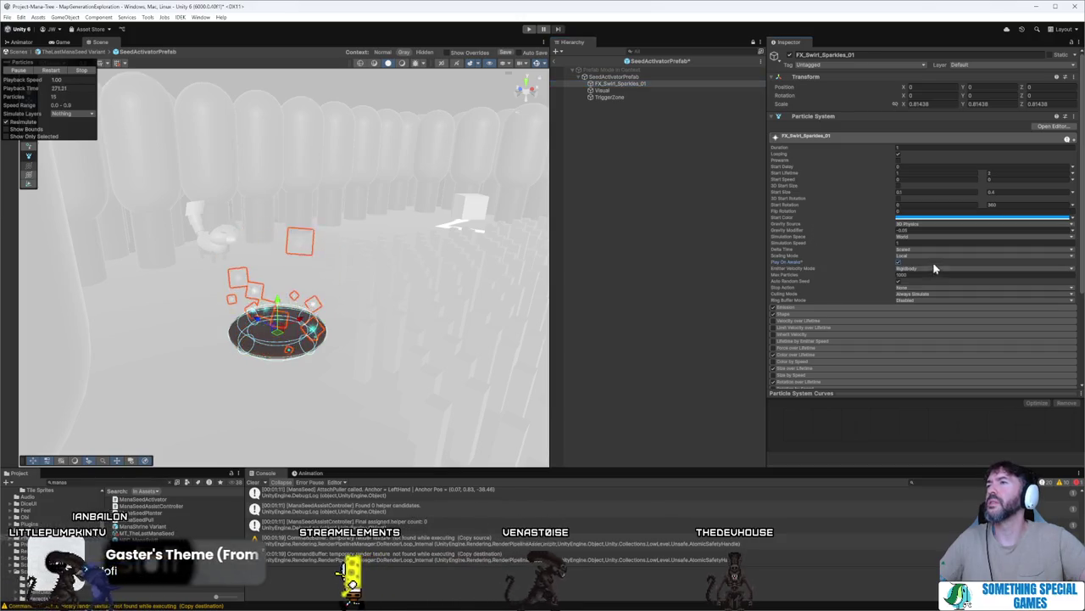
- Return to the tile prefab and open the SpiritShrine_Fire Variant prefab
click(565, 62)
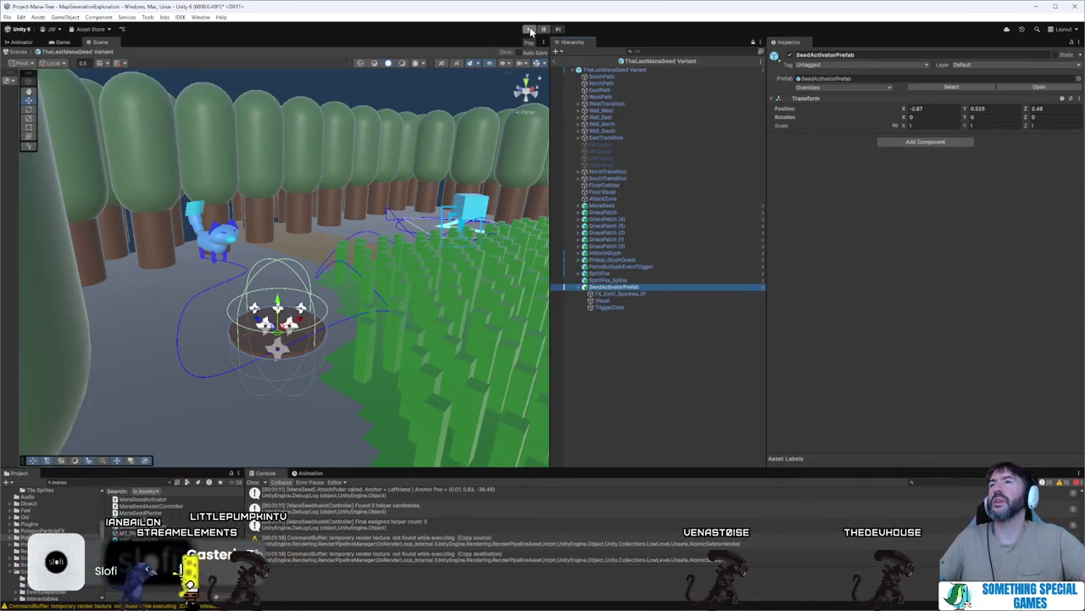
click(632, 280)
click(632, 288)
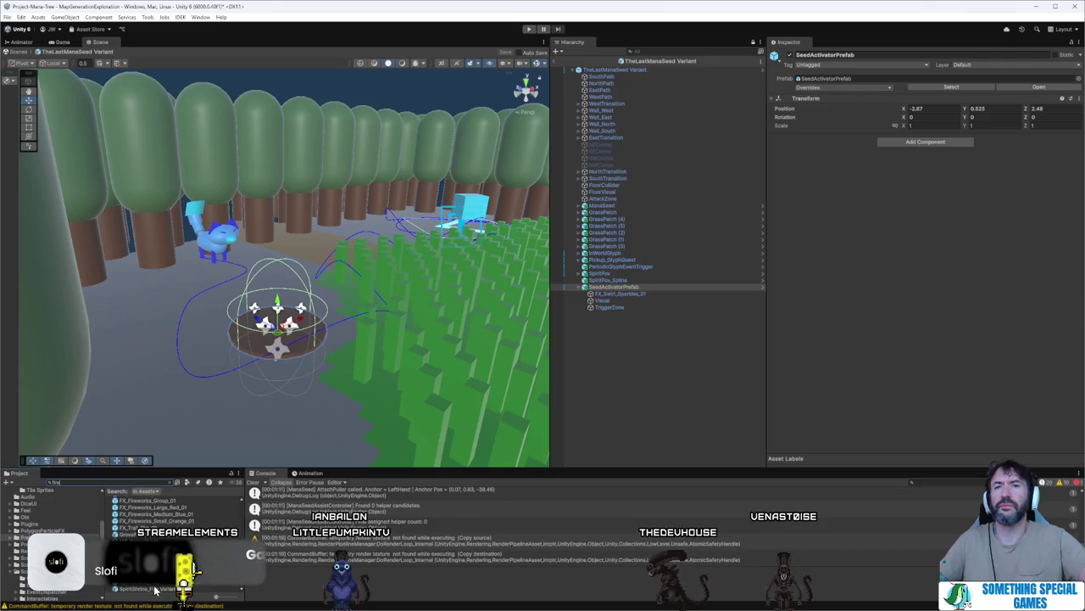
double_click(206, 570)
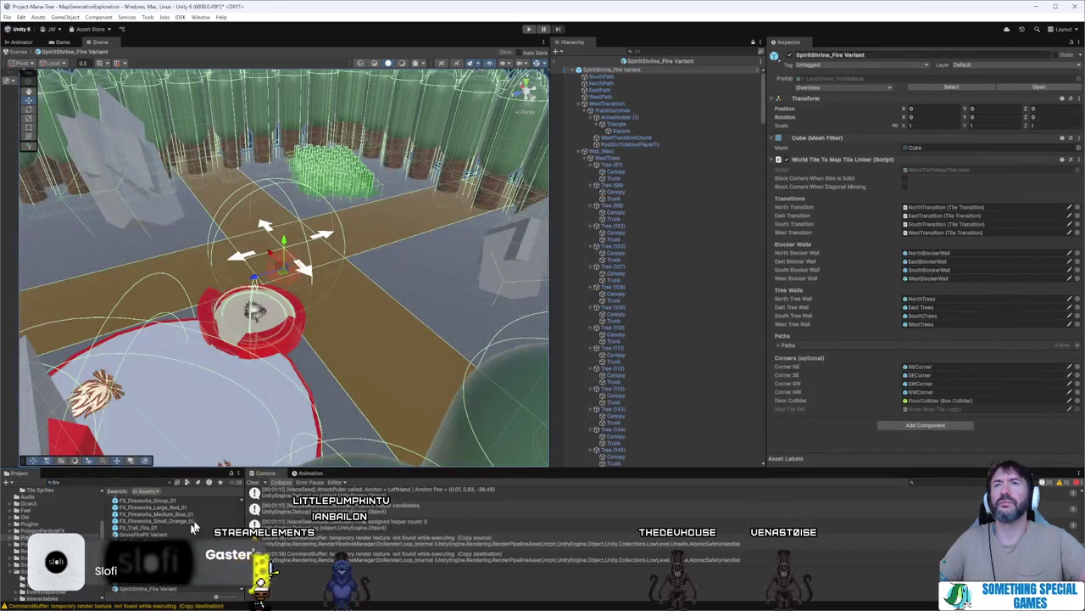
- Collapse the wall tree lists, expand SpiritShrine_Fire and paste SeedActivatorPrefab onto its seed planting object
click(582, 111)
click(584, 112)
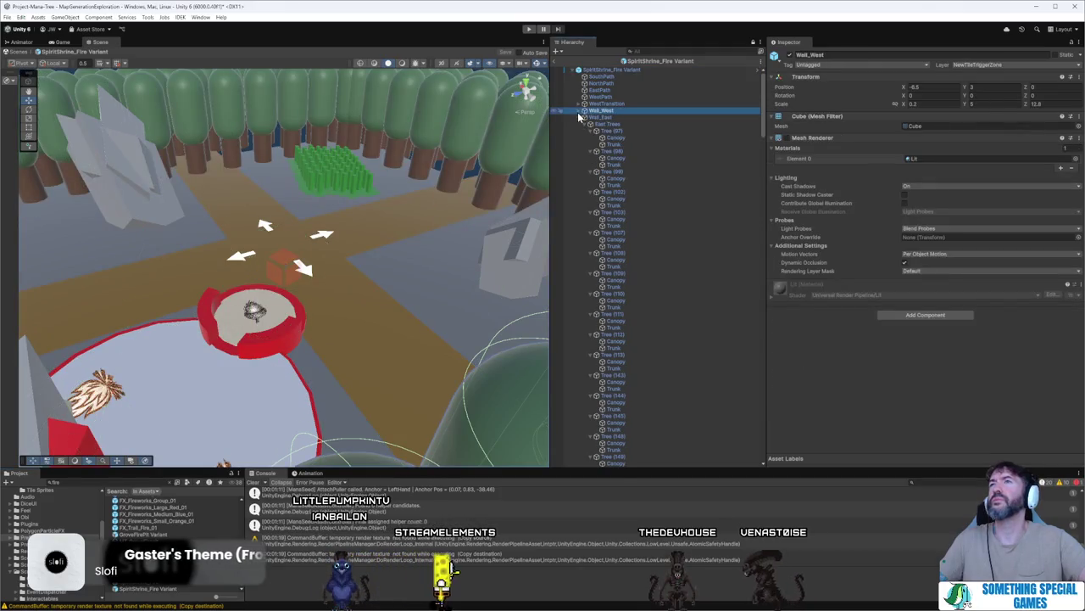
click(582, 130)
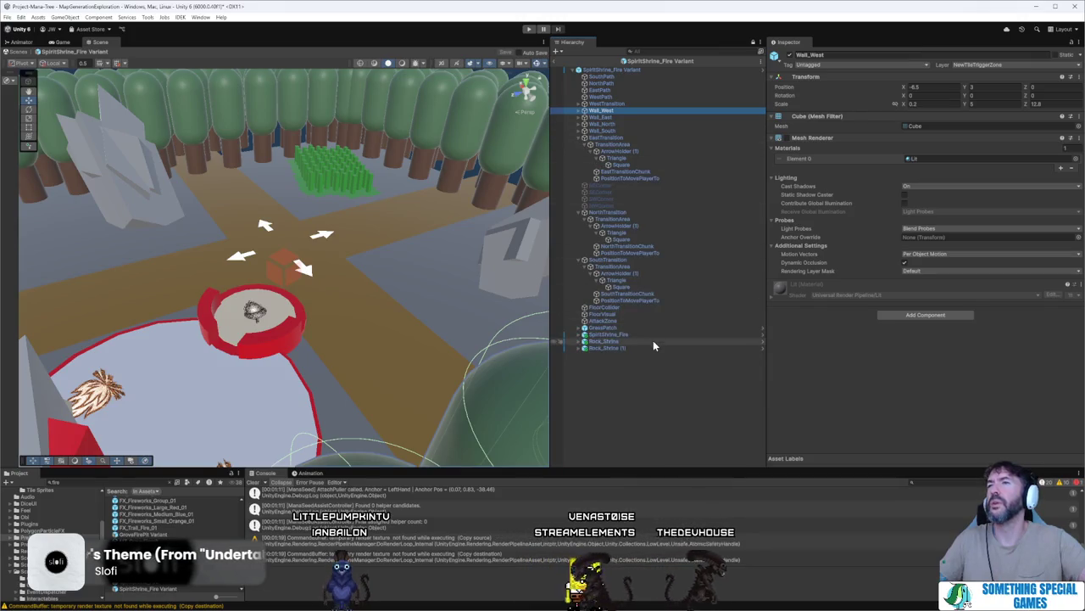
double_click(609, 334)
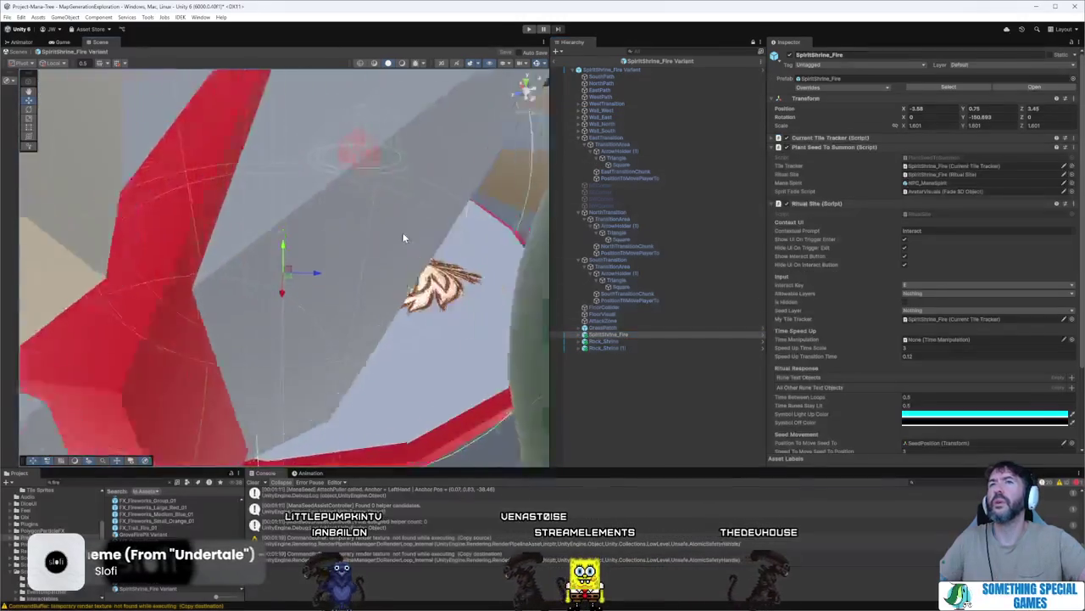
mouse_move(403, 238)
mouse_down()
mouse_move(315, 223)
mouse_move(140, 285)
mouse_up()
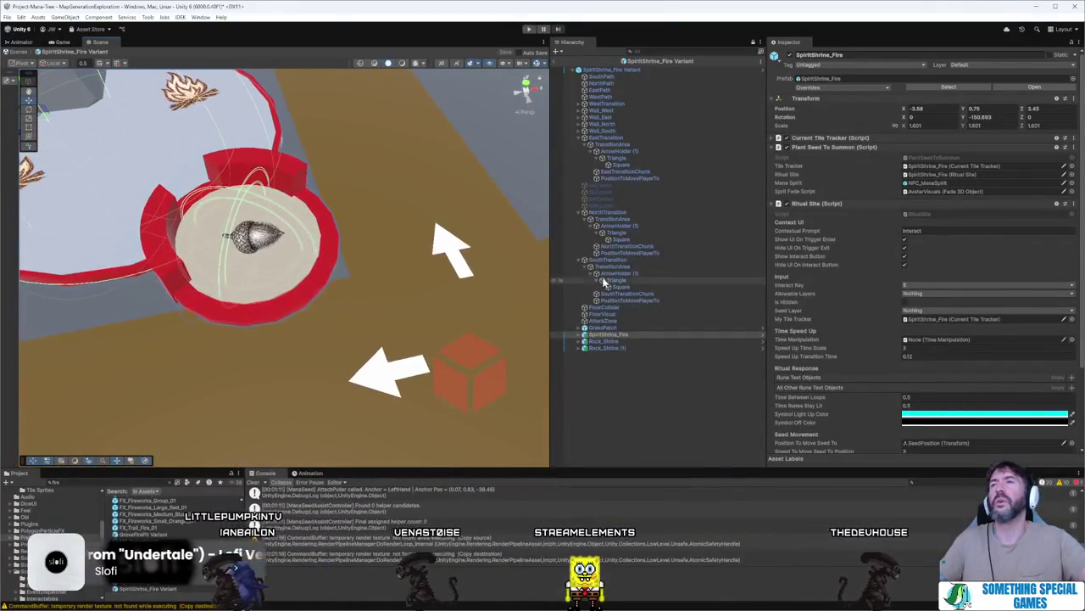
click(583, 335)
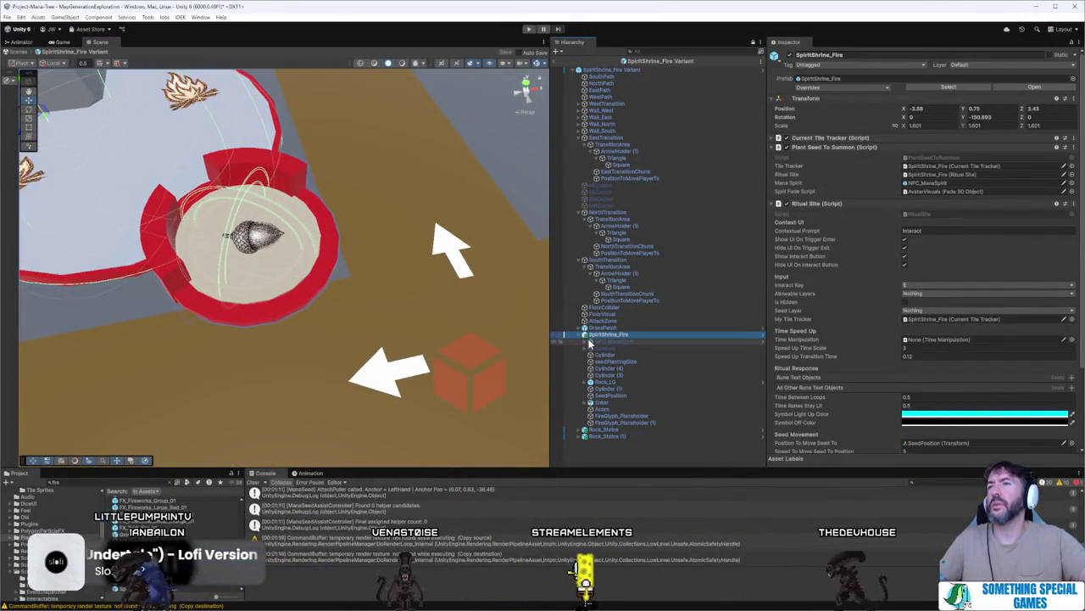
click(643, 362)
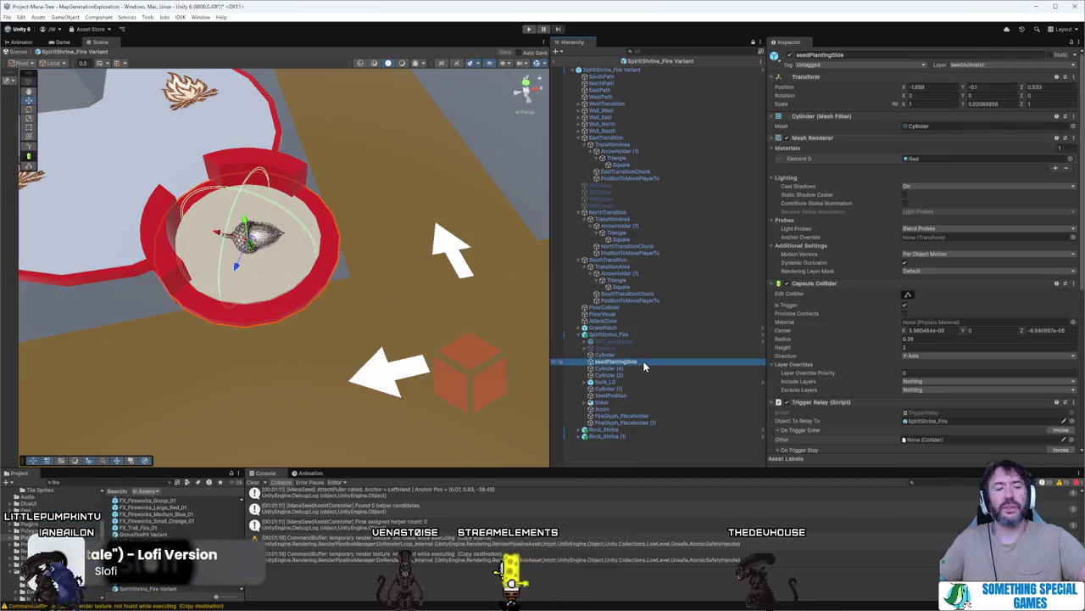
key(ctrl+v)
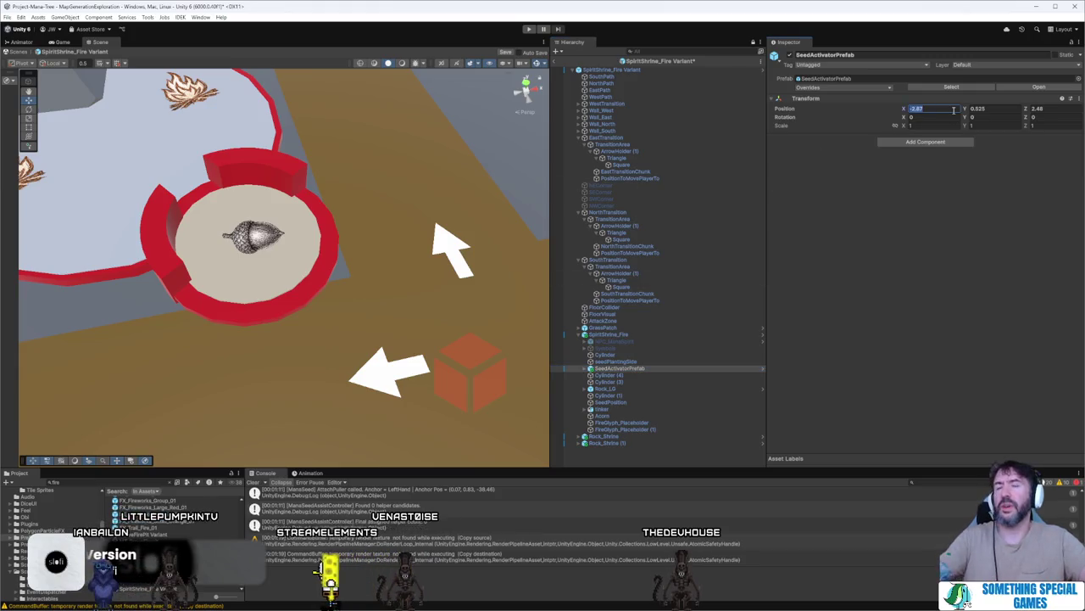
- Set Position Z to 0, shrink the activator to about 0.82 scale and centre it in the basin
text(0)
mouse_move(336, 241)
mouse_down()
mouse_move(144, 173)
mouse_move(297, 307)
mouse_move(283, 305)
mouse_move(277, 280)
mouse_move(283, 291)
mouse_up()
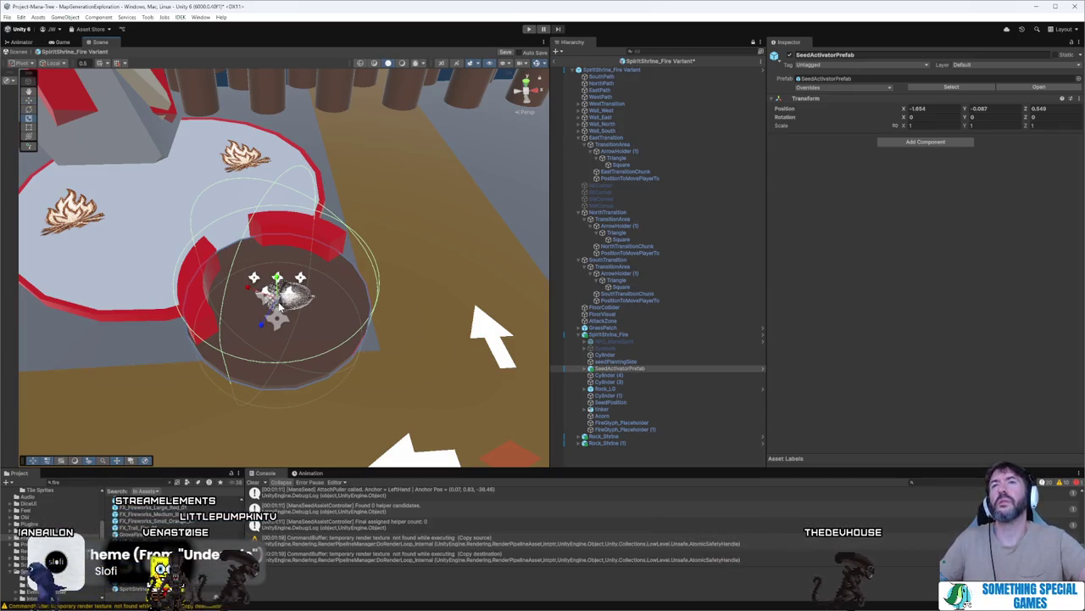
drag(278, 306, 276, 307)
mouse_move(276, 289)
mouse_down()
mouse_move(270, 297)
mouse_move(278, 280)
mouse_up()
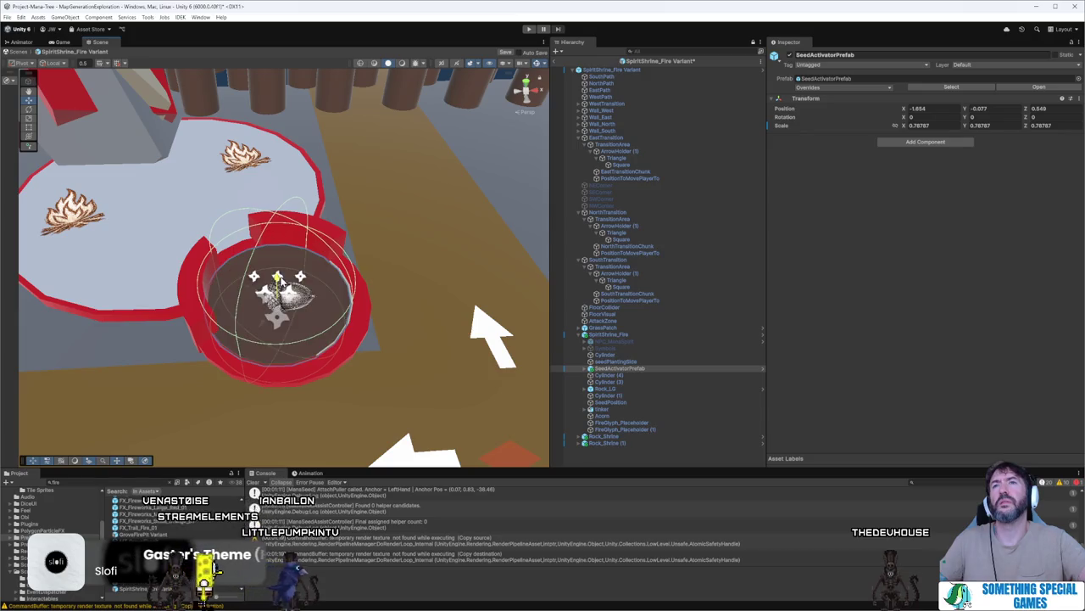
drag(270, 317, 284, 290)
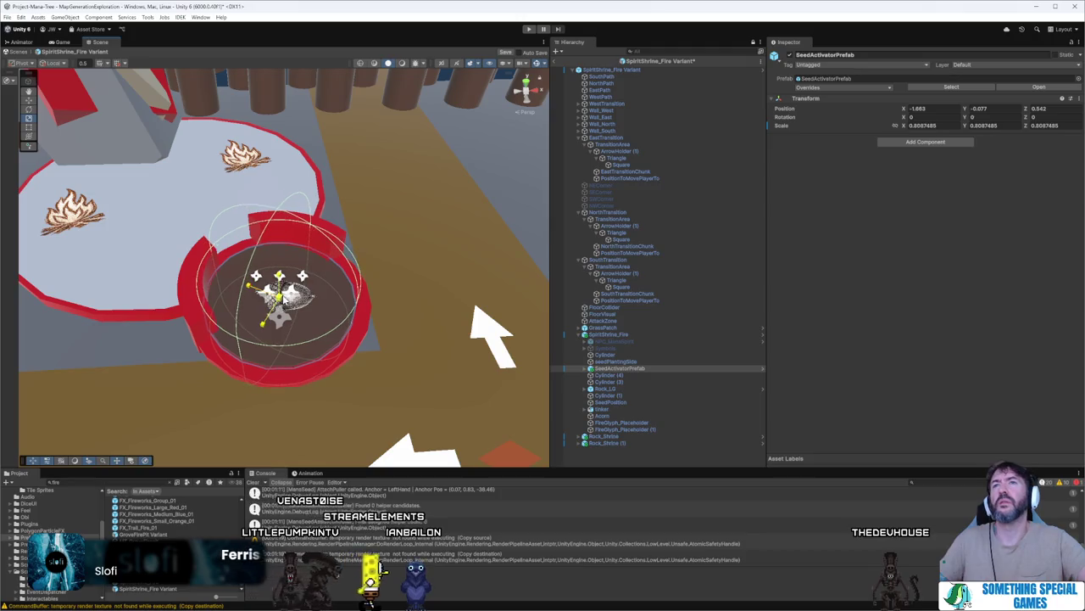
click(632, 361)
scroll(869, 373, down, 3)
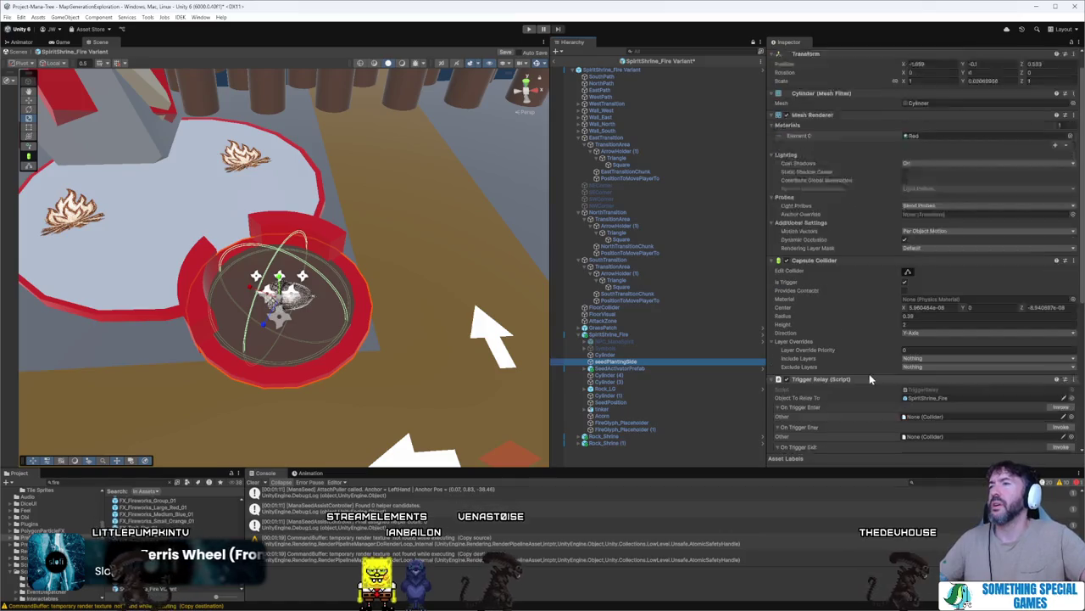
- Copy the shrine's Seed Rooting Event Dispatcher values onto TriggerZone, then delete seedPlantingSlide
scroll(928, 318, down, 5)
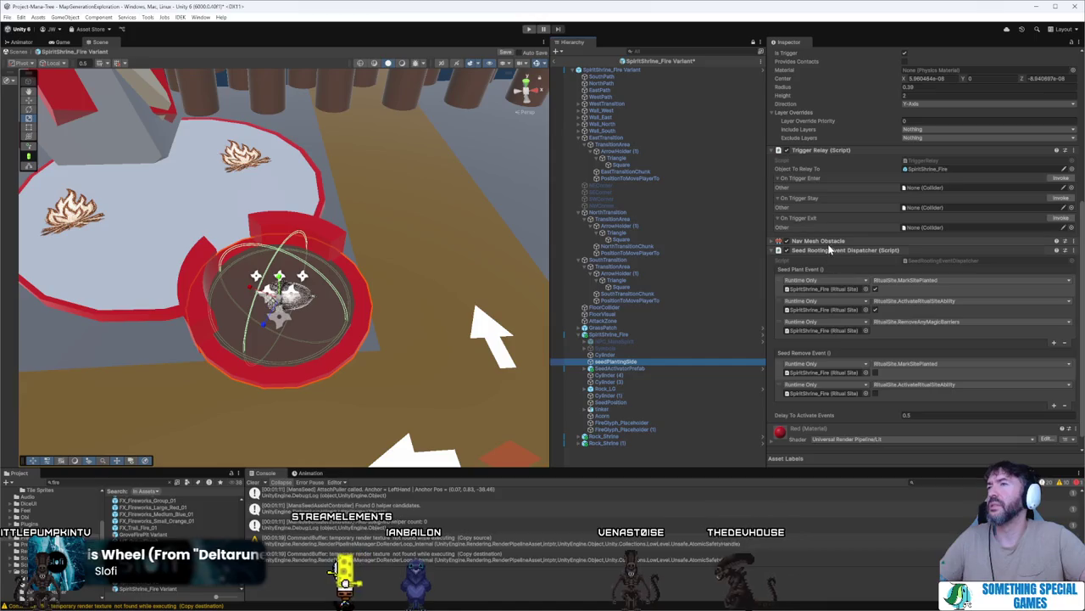
right_click(834, 248)
click(889, 315)
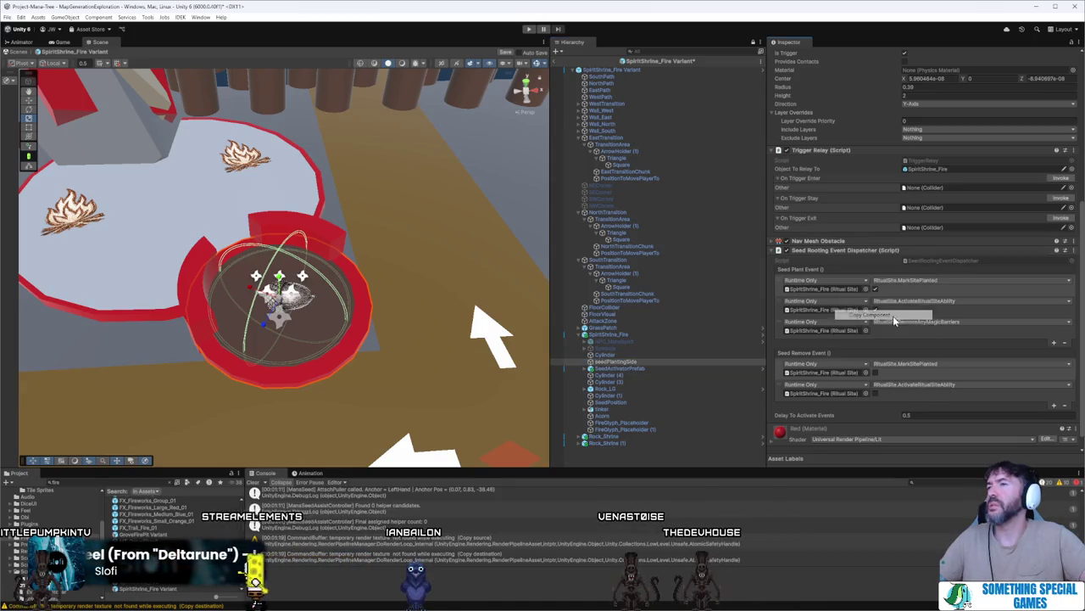
click(598, 370)
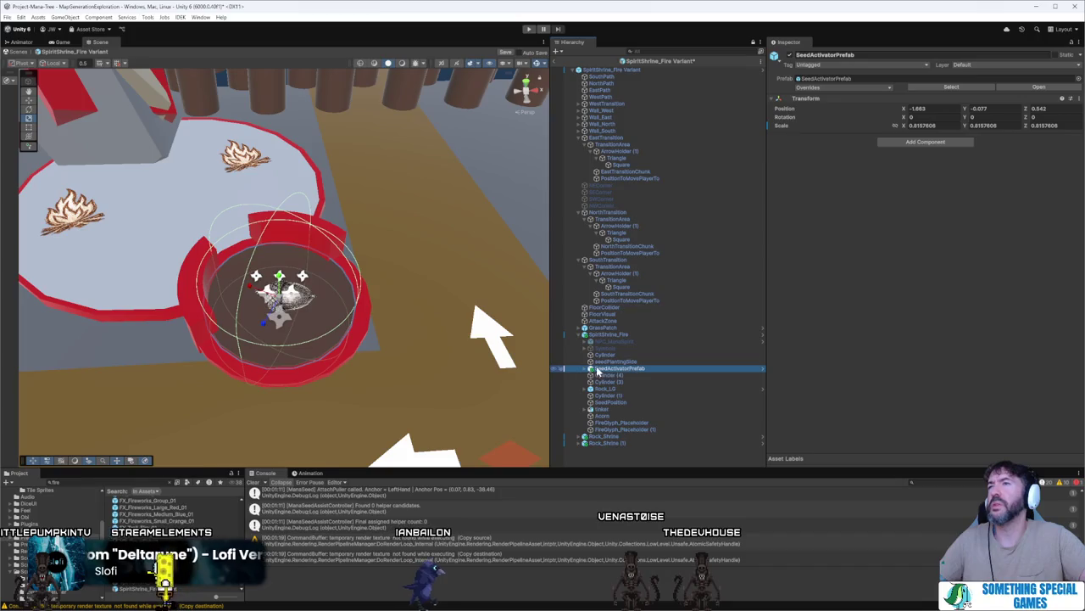
click(630, 390)
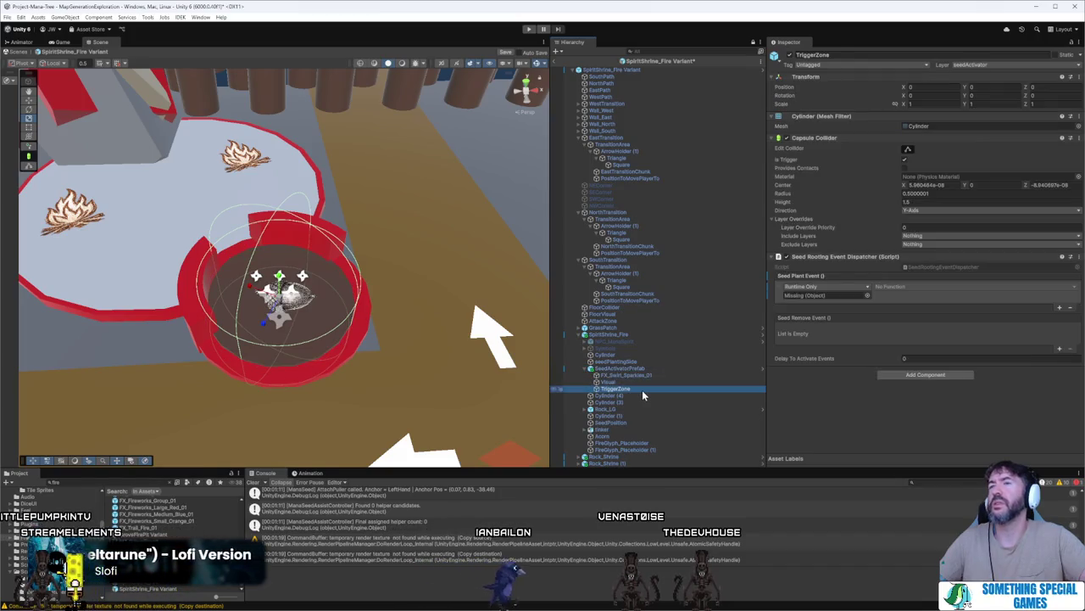
right_click(862, 257)
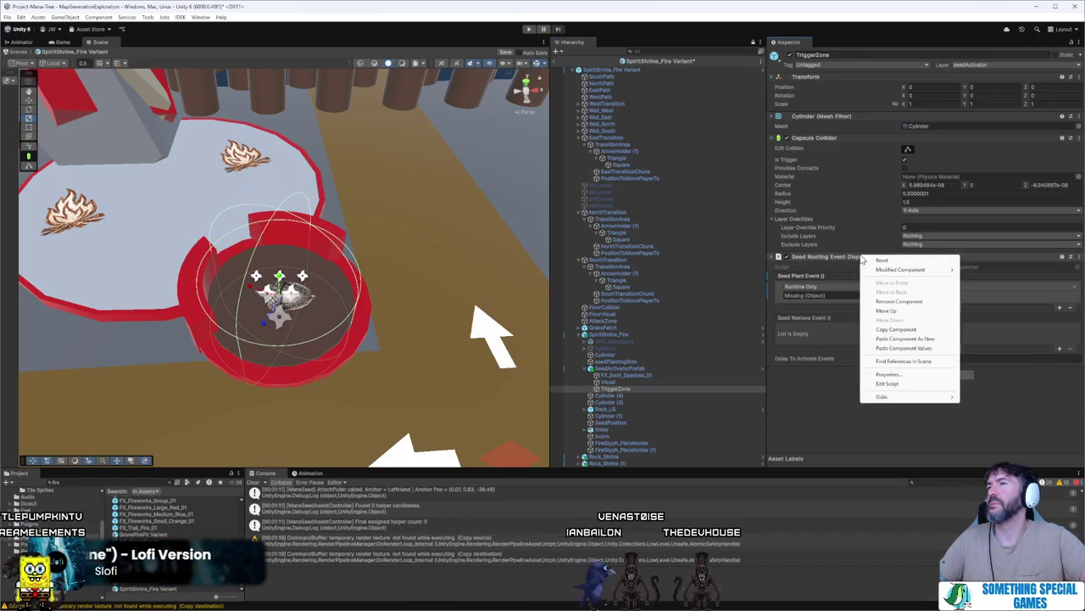
click(926, 348)
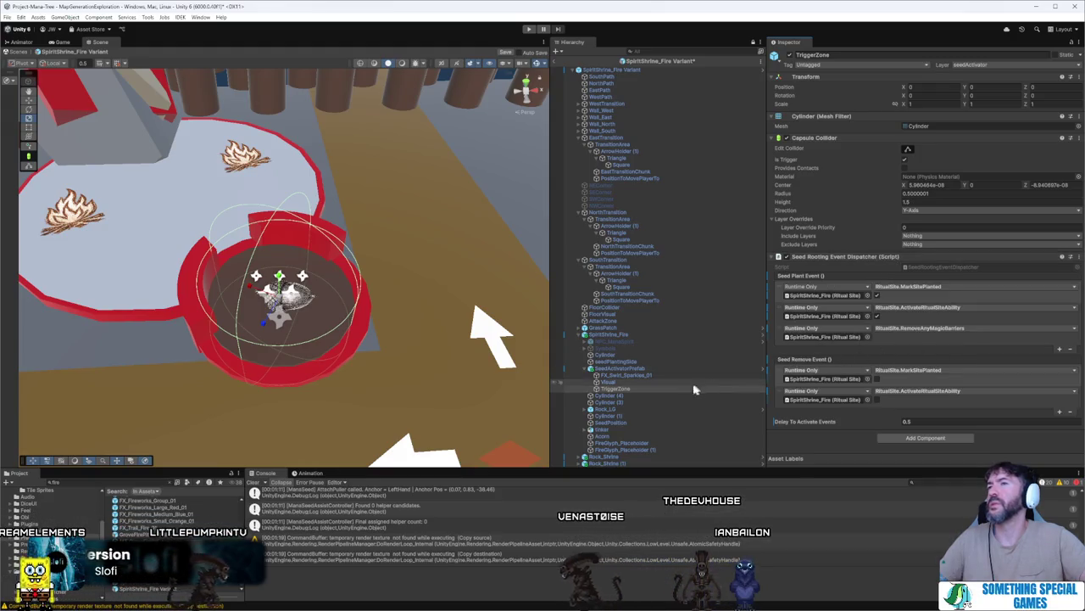
click(707, 363)
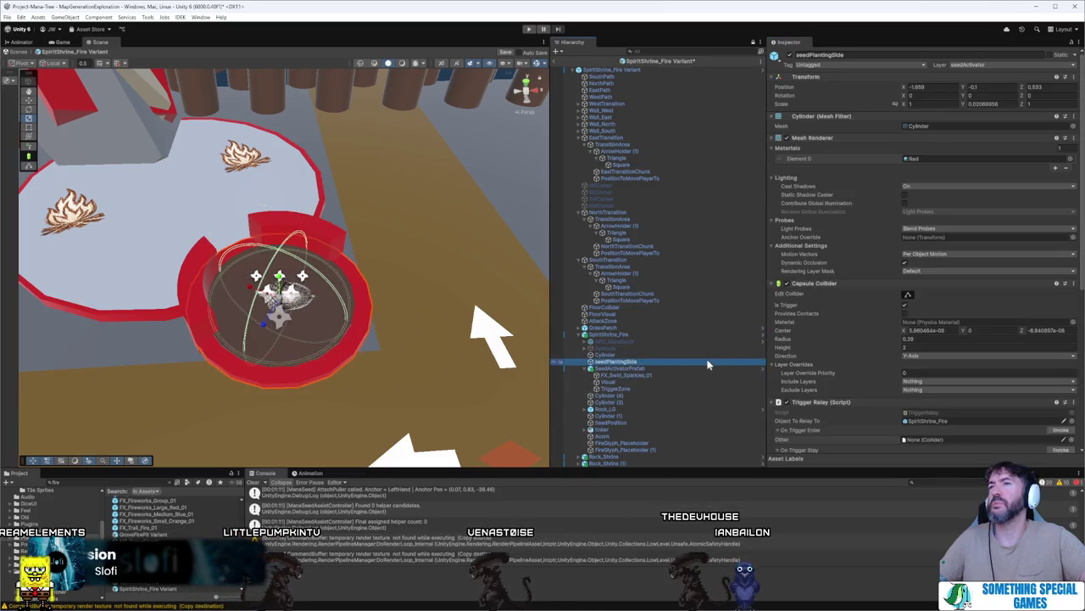
key(Delete)
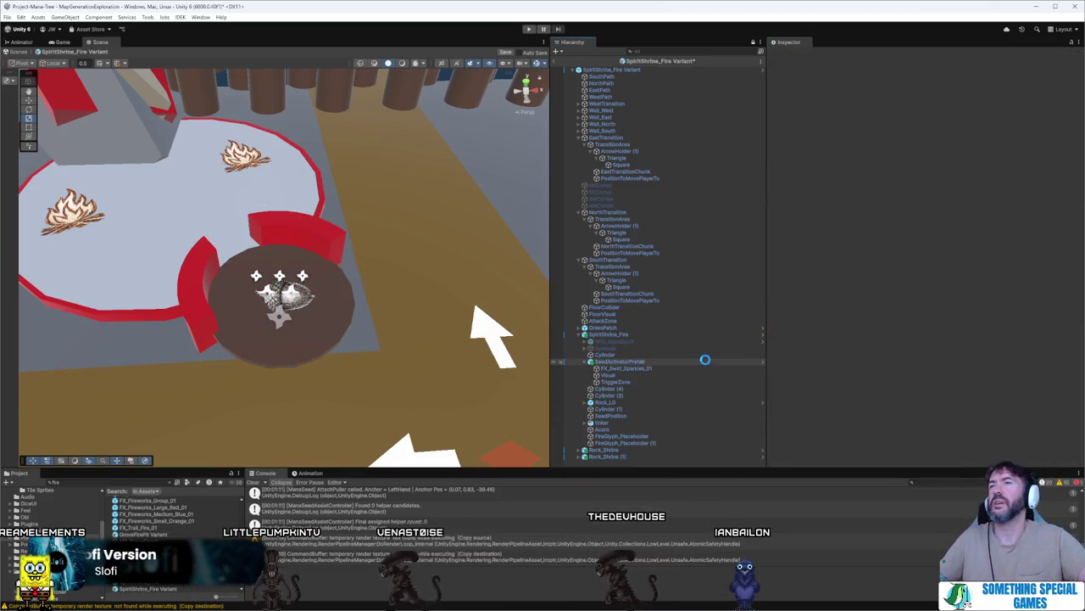
- Apply all SpiritShrine_Fire overrides to its prefab variant parent
click(647, 335)
click(846, 87)
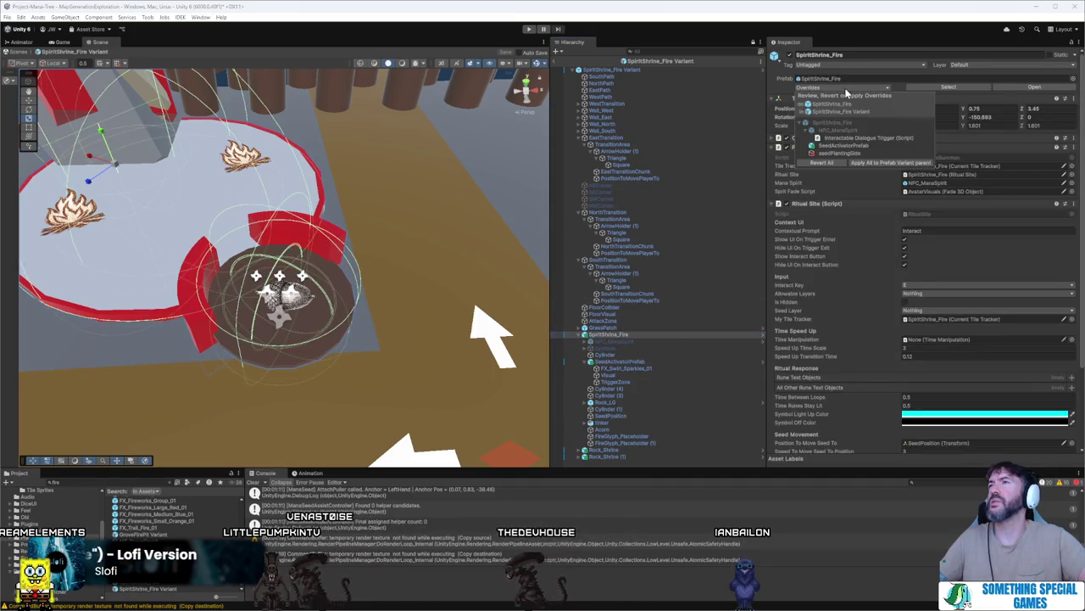
click(894, 166)
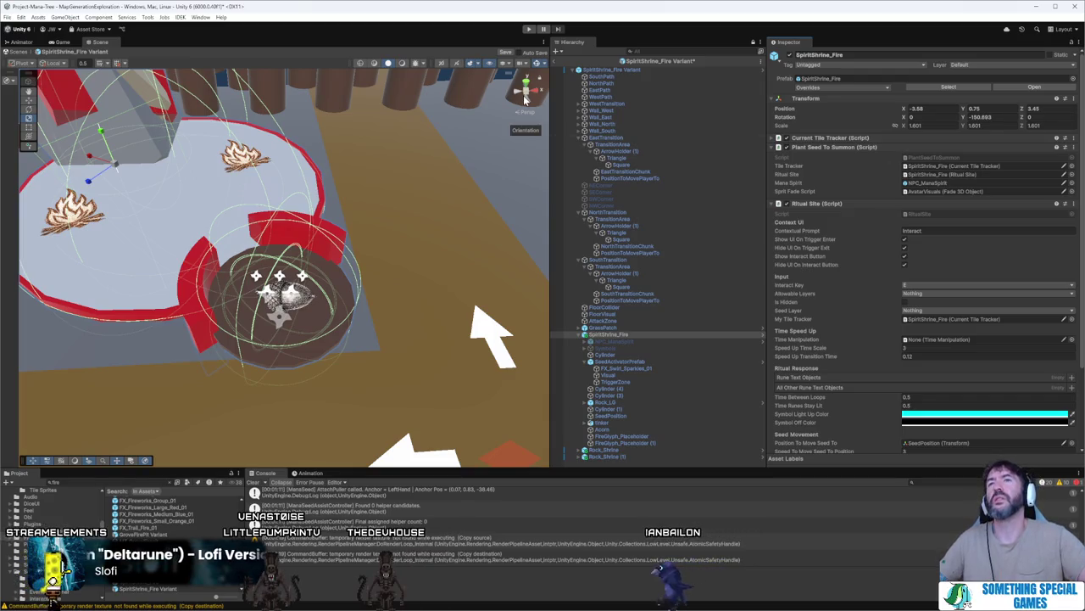
- Confirm the TriggerZone under SeedActivatorPrefab keeps its planting events, then start Play mode
click(646, 367)
click(653, 361)
click(657, 374)
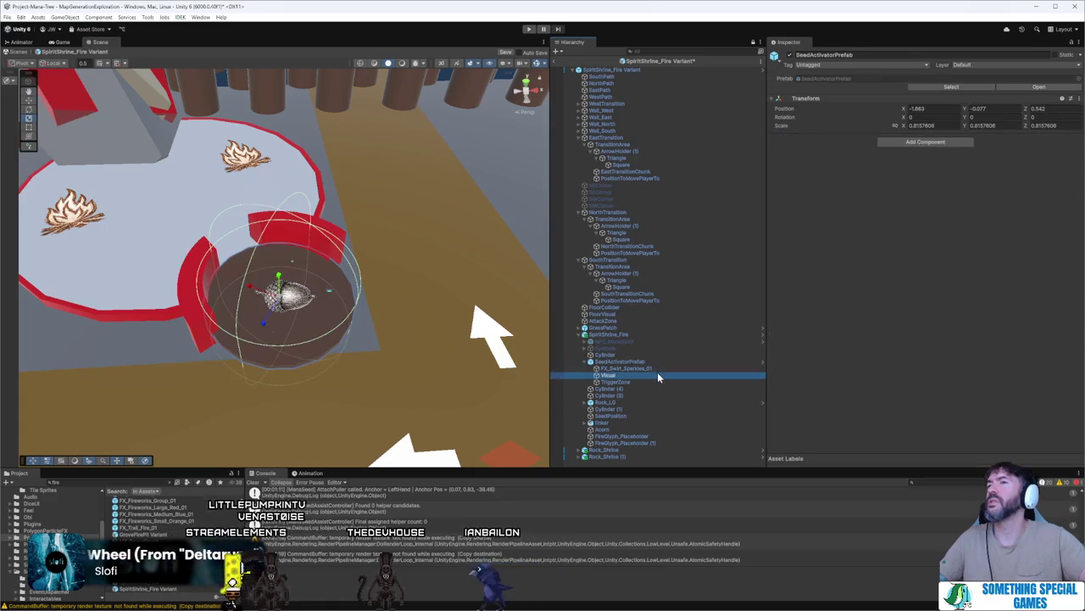
click(658, 381)
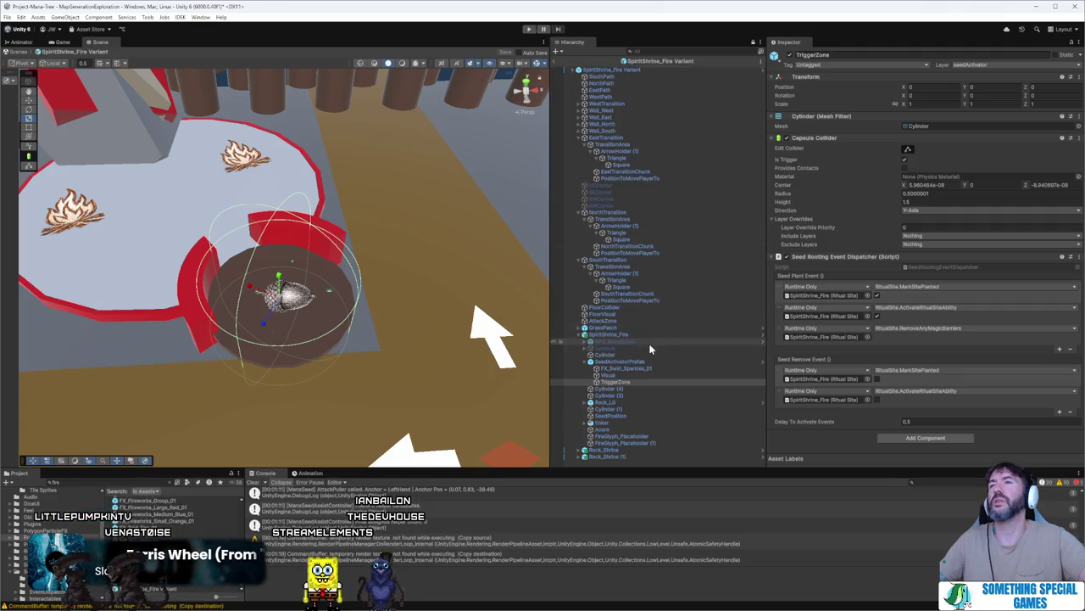
click(527, 28)
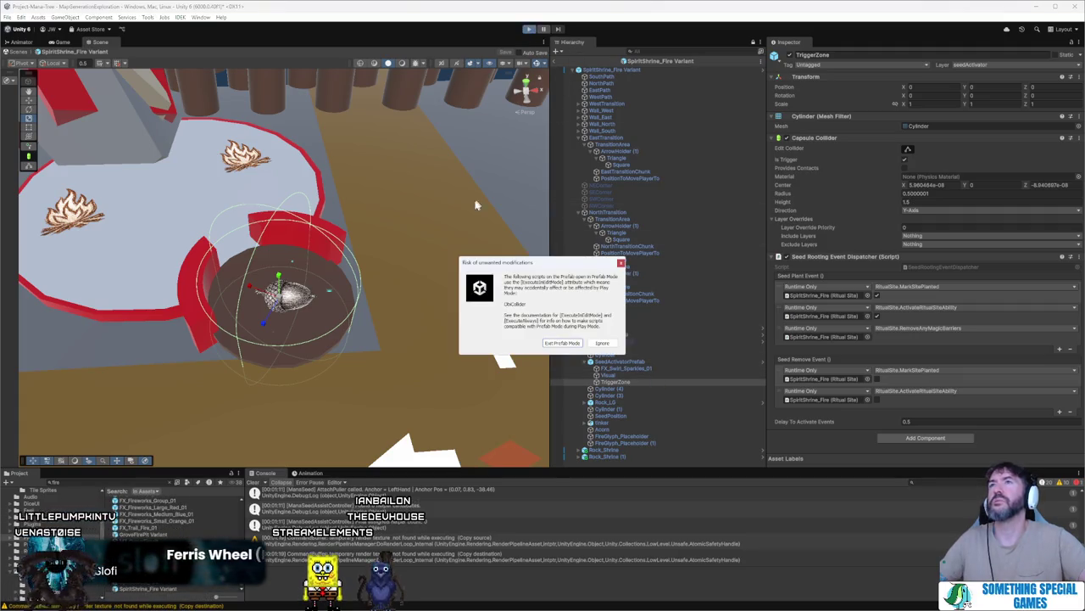
- Ignore the modification warning, maximize the game view and place The Last Mana Seed tile
click(545, 343)
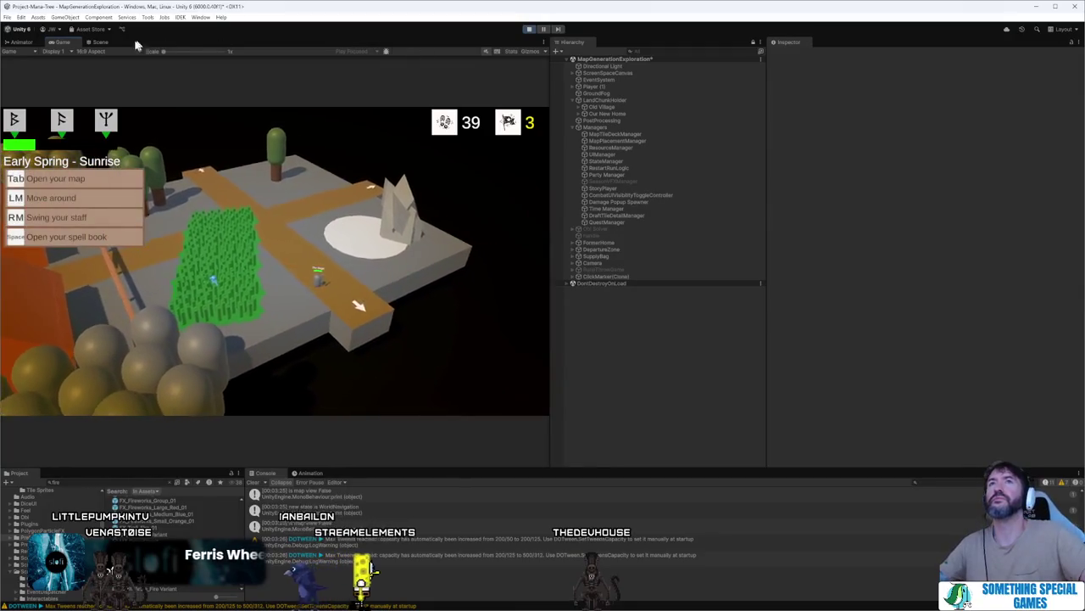
key(shift+space)
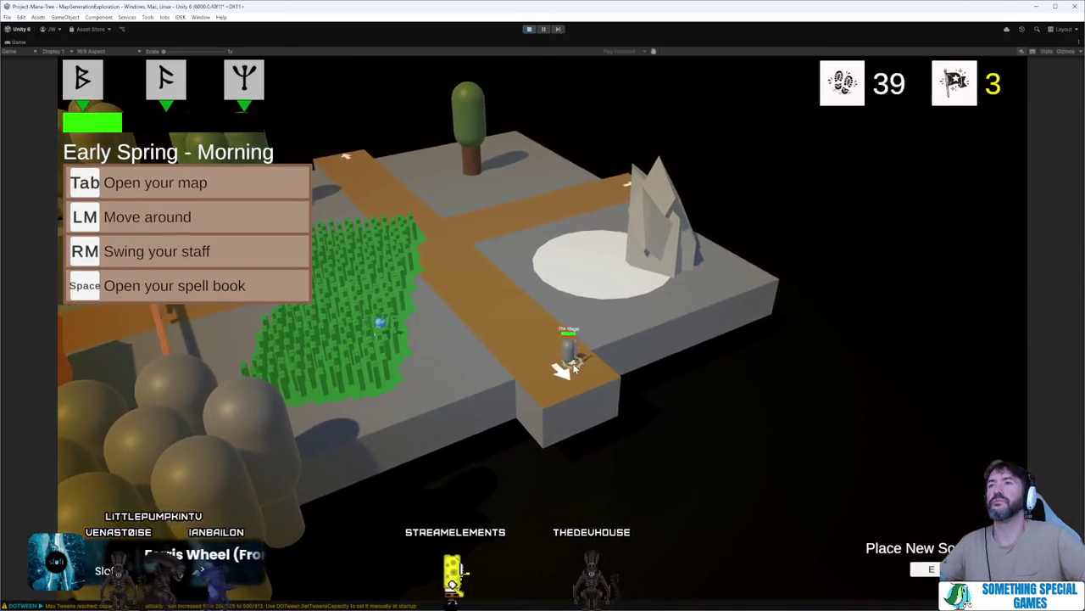
key(e)
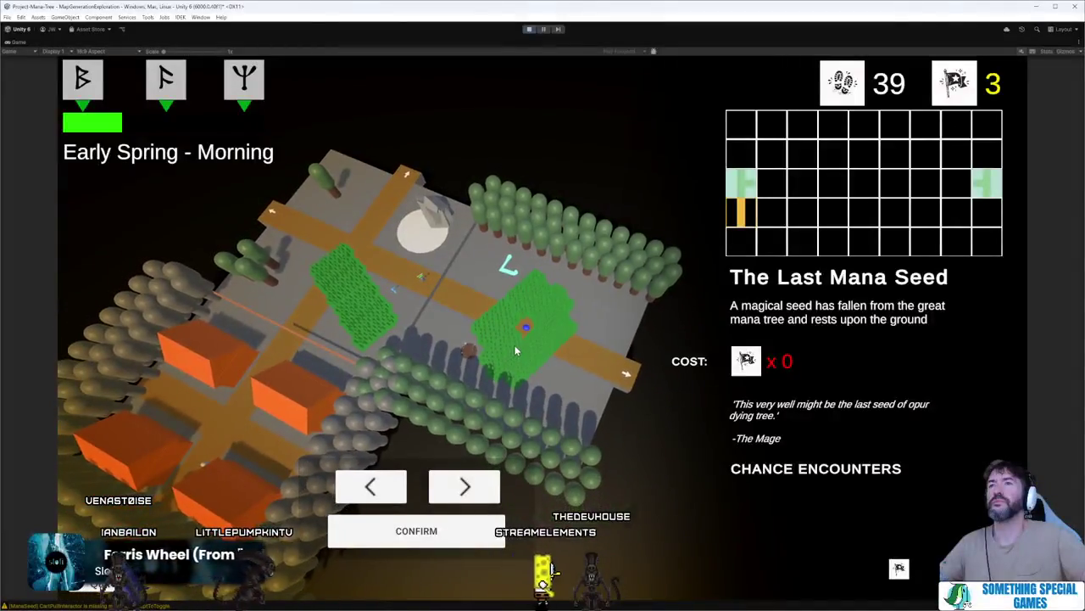
click(433, 519)
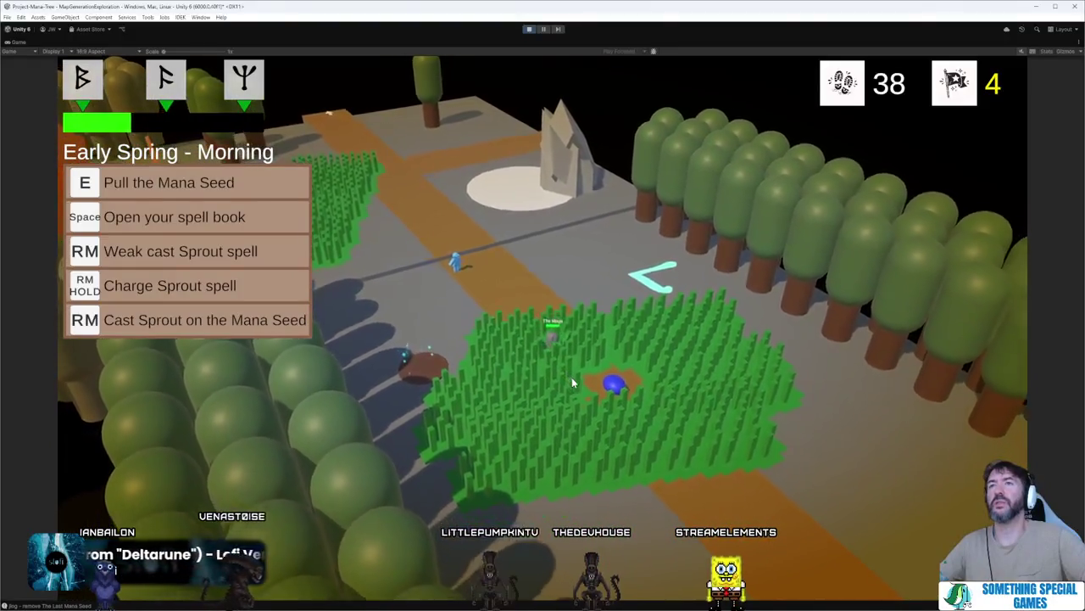
- Walk the mage around the path and grass edge to the seed and back
click(390, 358)
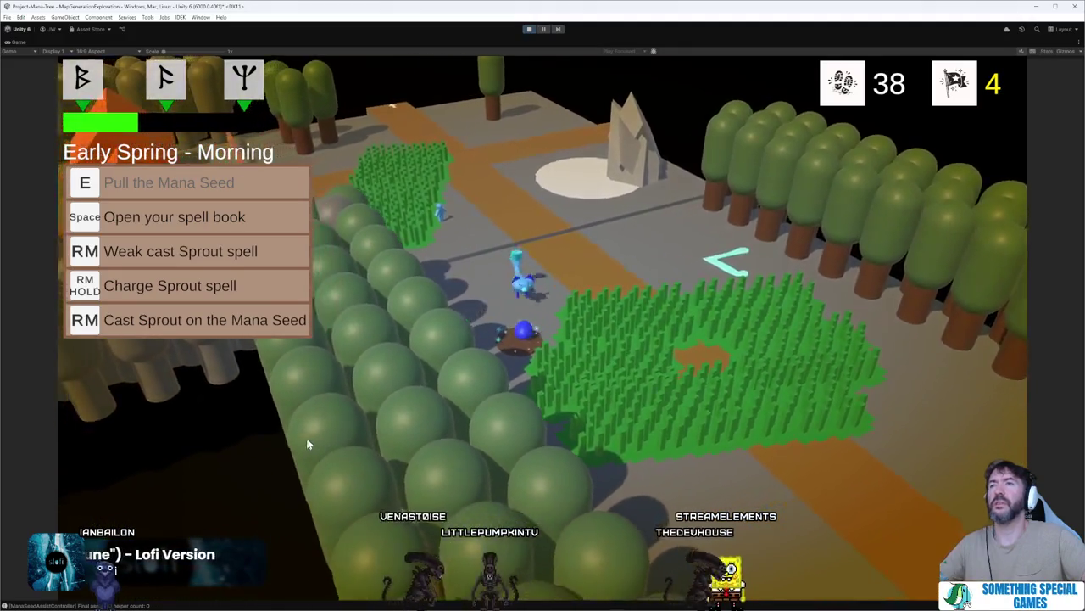
click(501, 237)
click(568, 390)
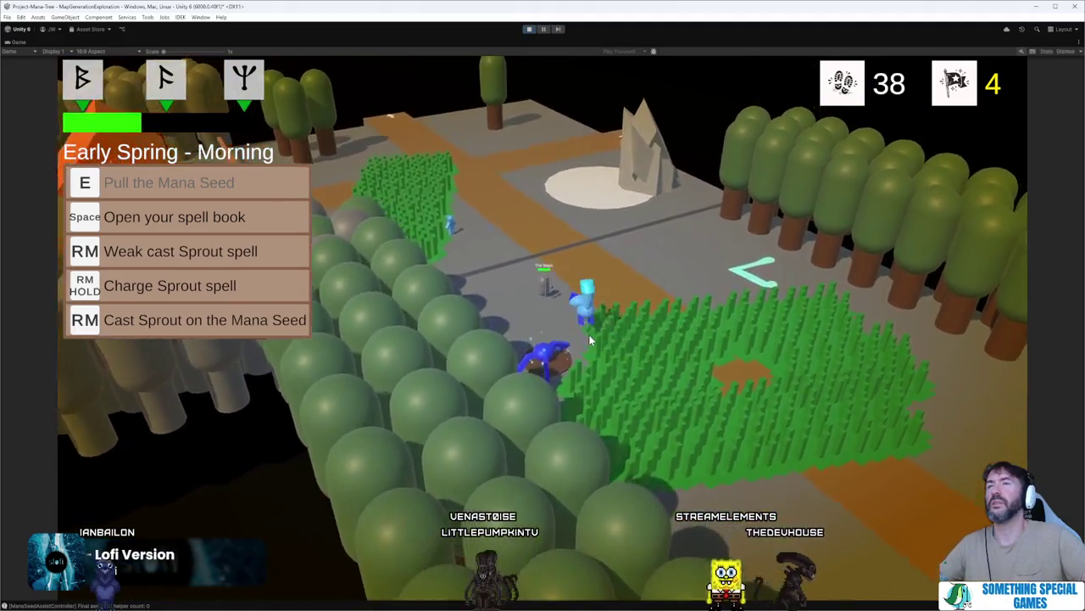
click(532, 412)
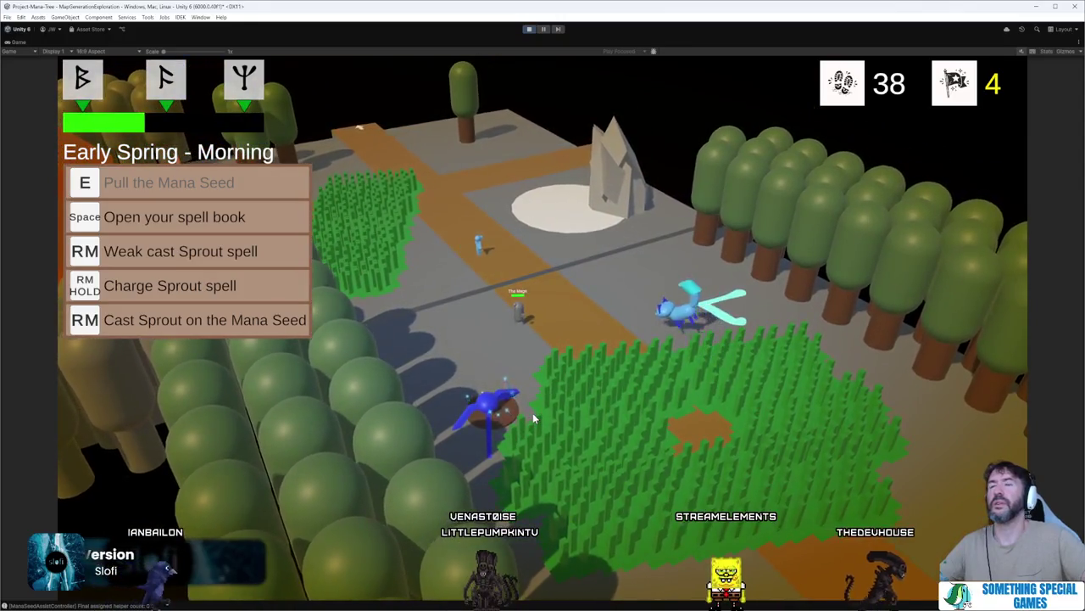
click(470, 442)
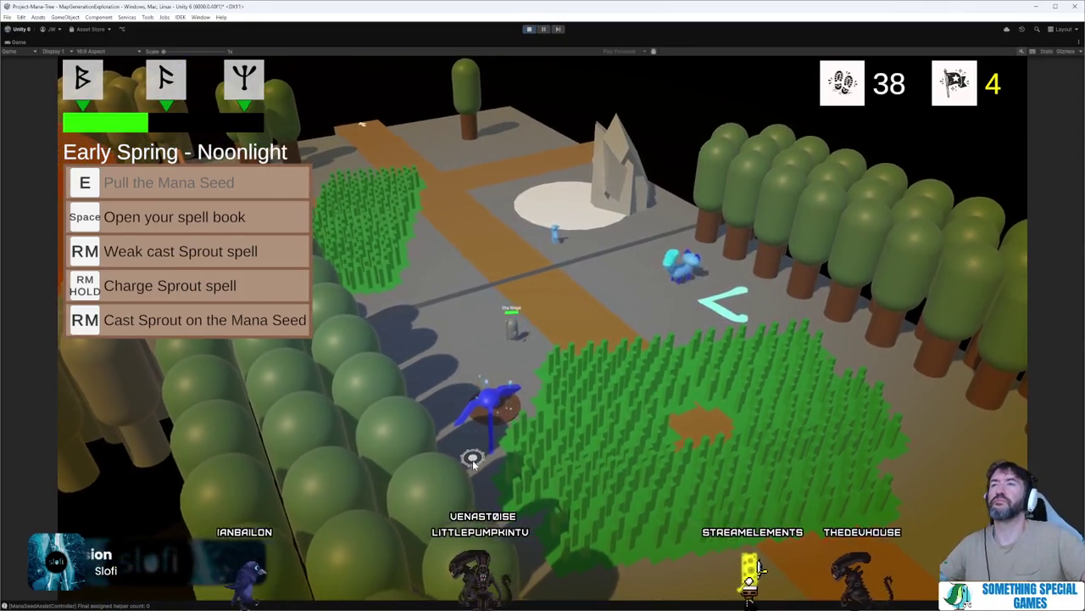
click(640, 409)
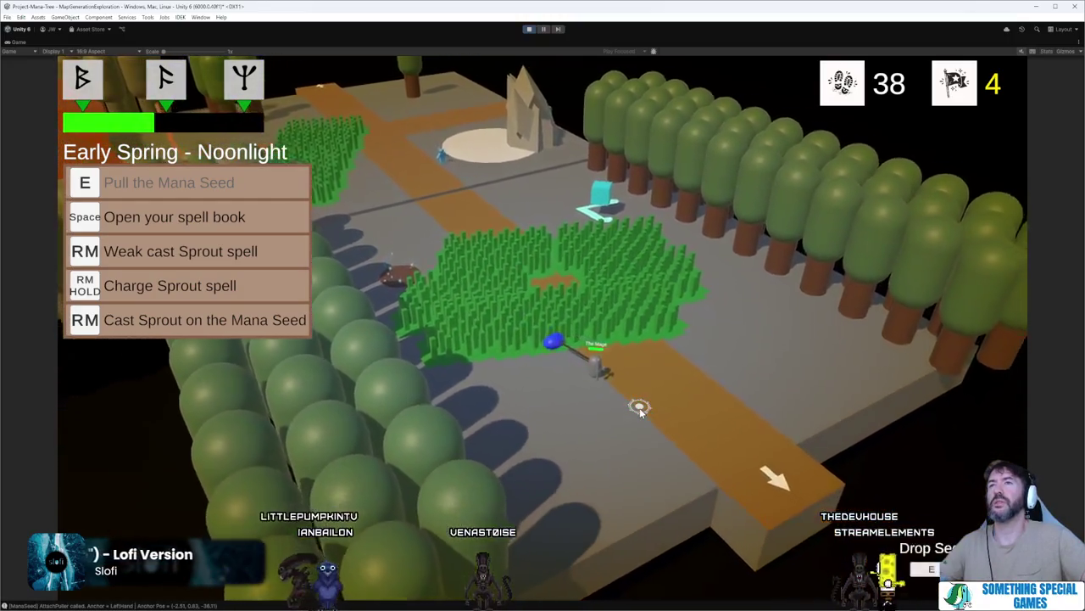
click(639, 409)
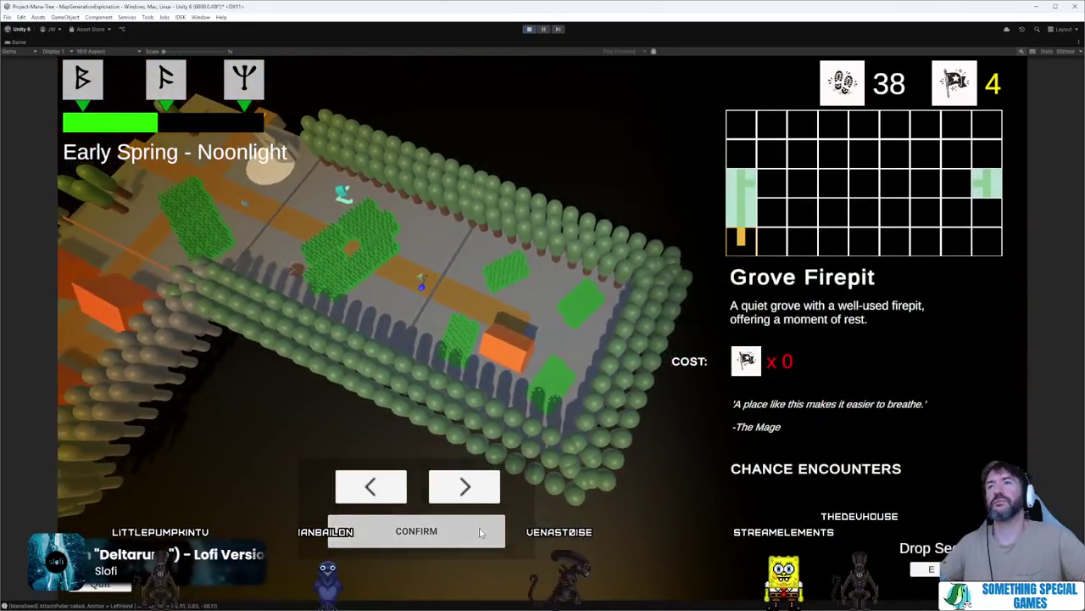
- Place the Grove Firepit tile and walk the mage along the path to the fire shrine
click(479, 531)
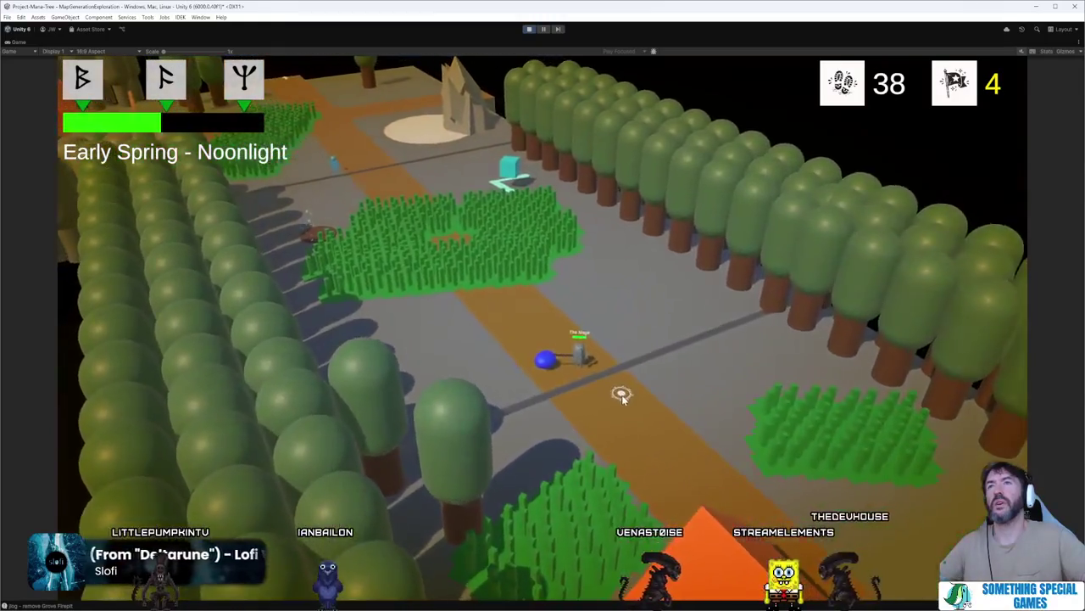
click(634, 406)
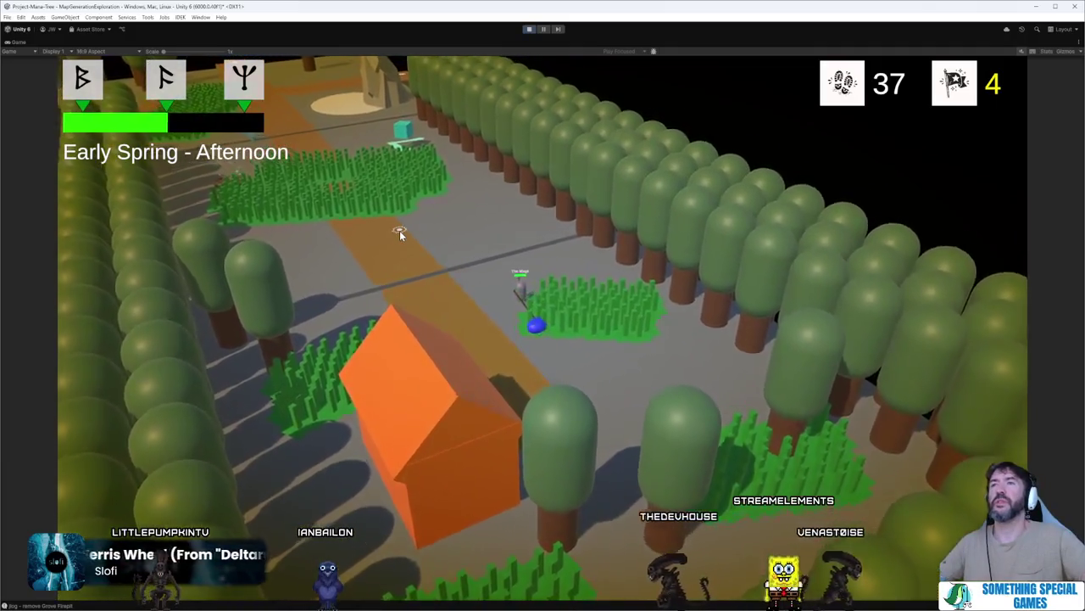
click(359, 230)
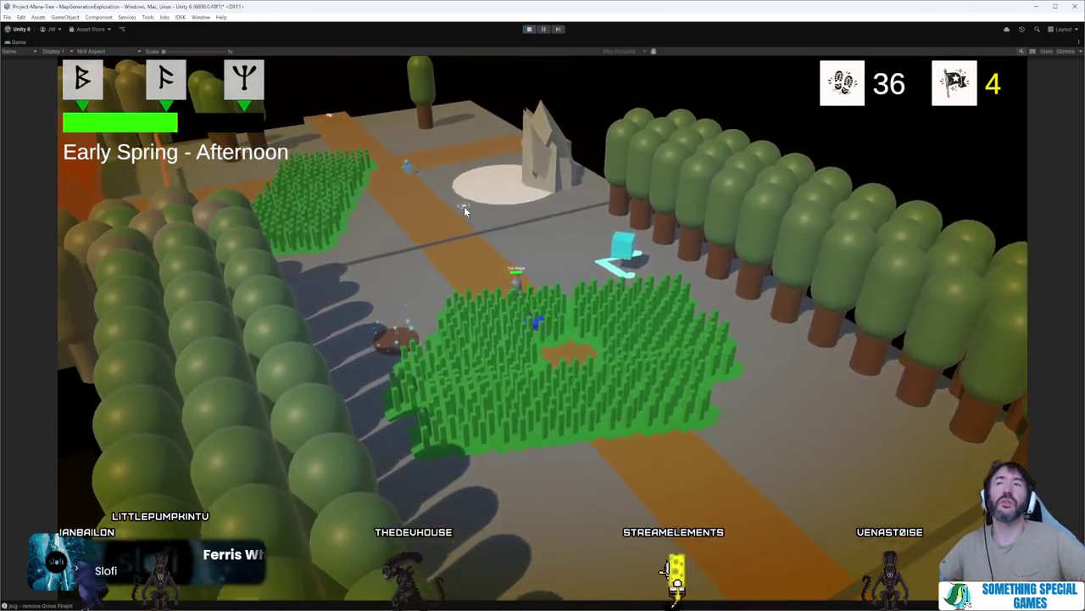
click(464, 206)
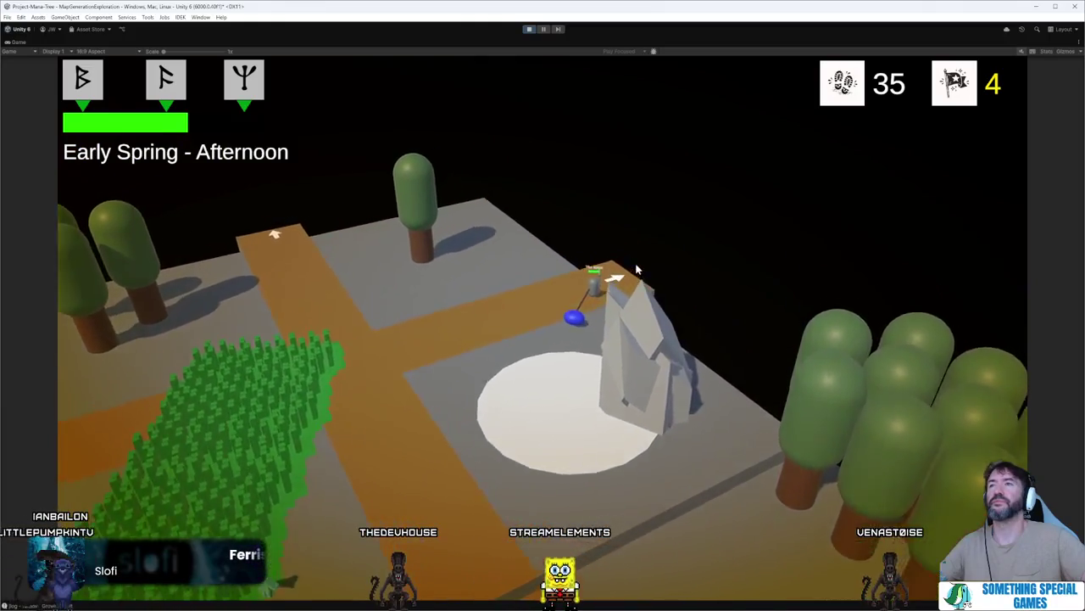
key(e)
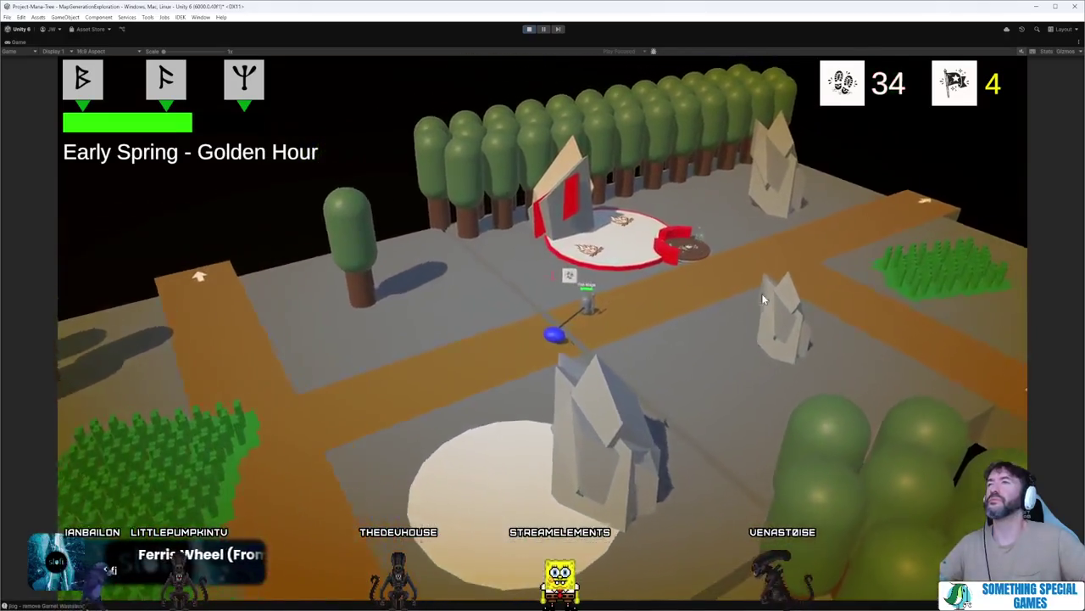
click(761, 298)
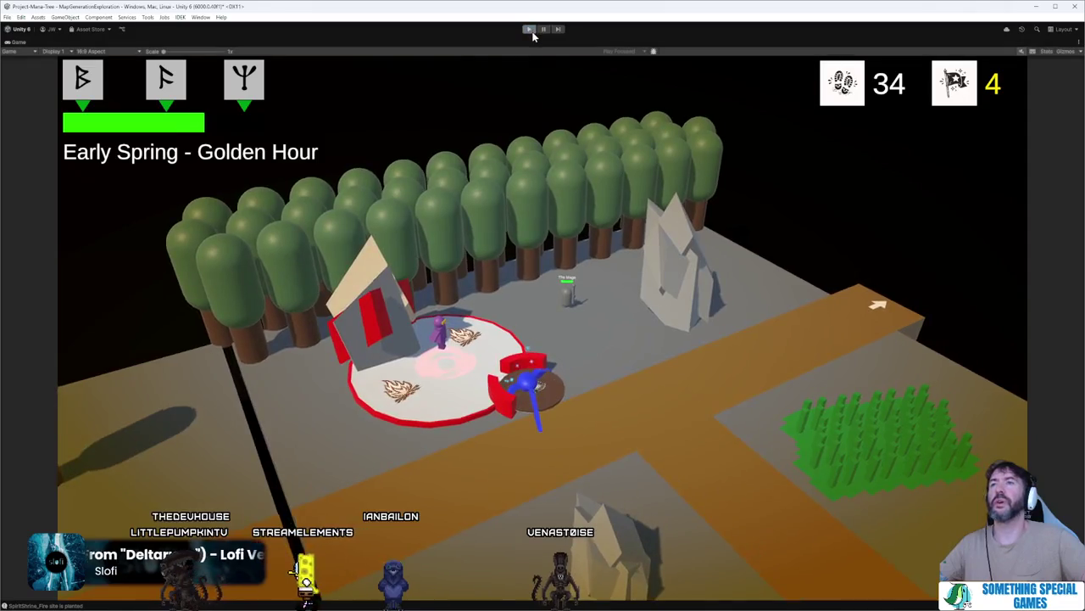
- Stop playing, open the SpiritShrine_Fire Variant prefab and delete the Acorn placeholder
click(529, 28)
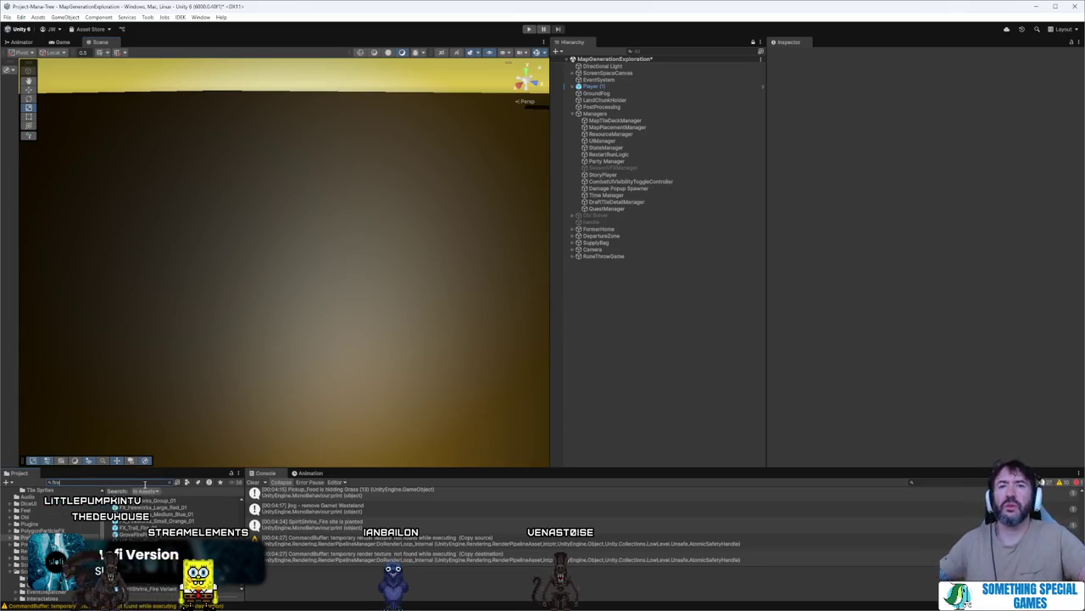
double_click(159, 591)
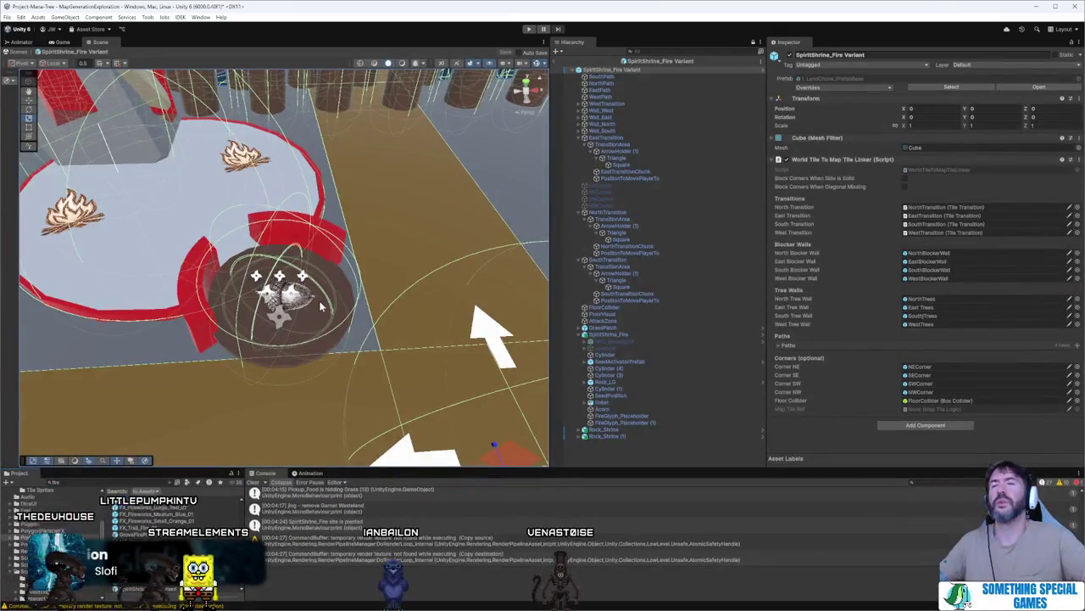
click(293, 296)
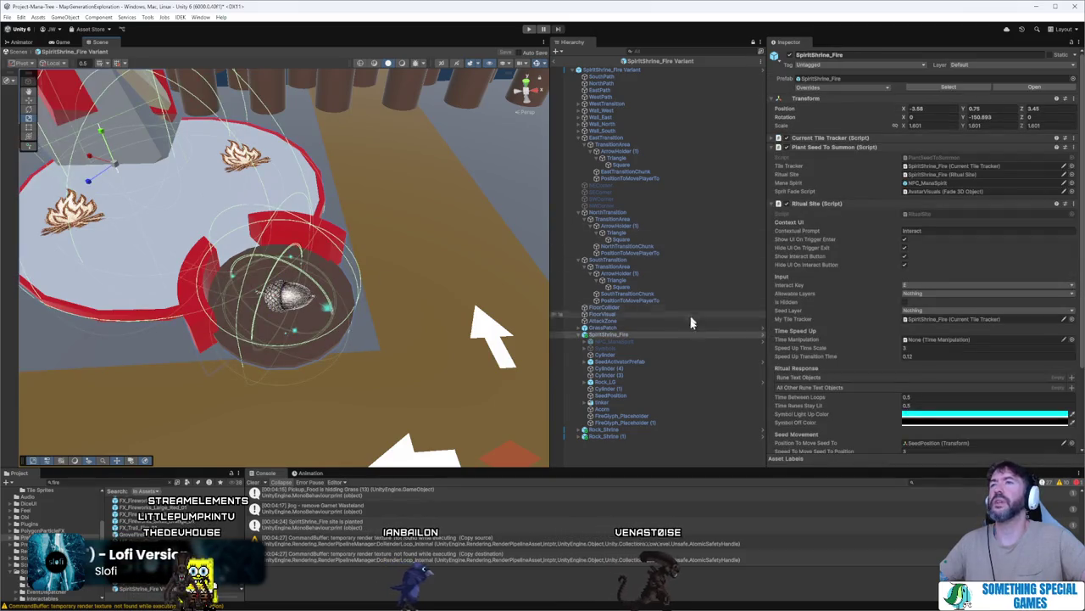
click(650, 366)
click(649, 389)
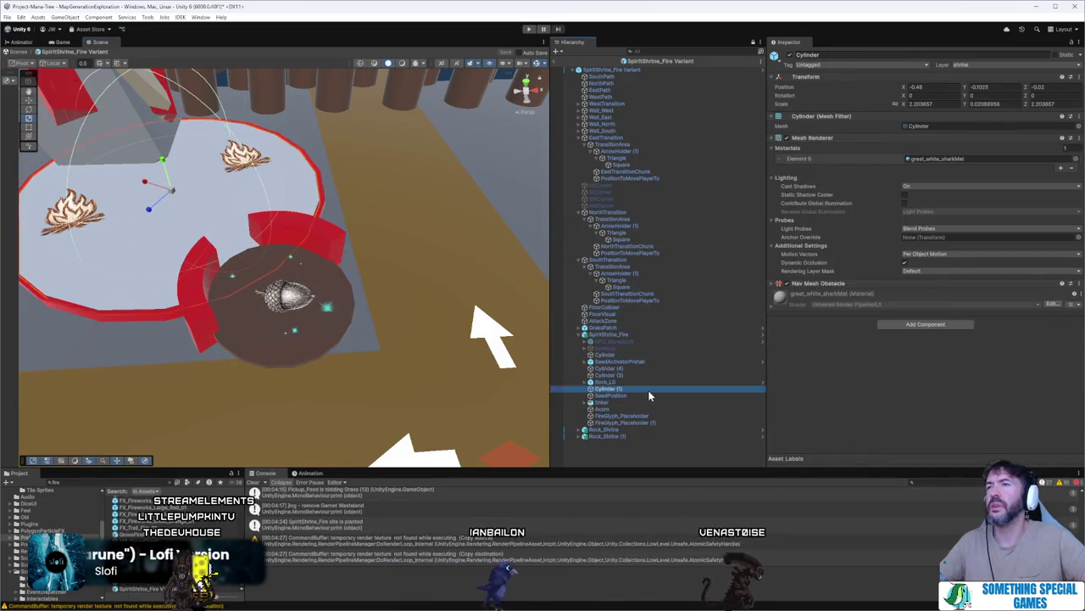
click(651, 396)
click(649, 409)
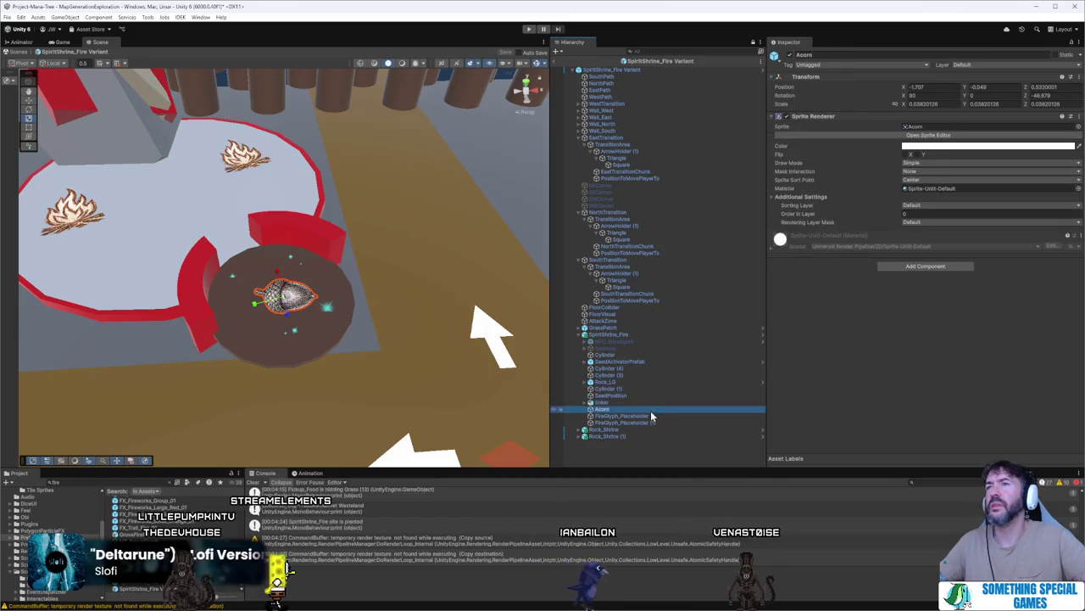
key(Delete)
- Nudge SeedActivatorPrefab slightly lower with its Y move arrow
mouse_move(280, 255)
mouse_down()
mouse_move(302, 247)
mouse_move(294, 260)
mouse_up()
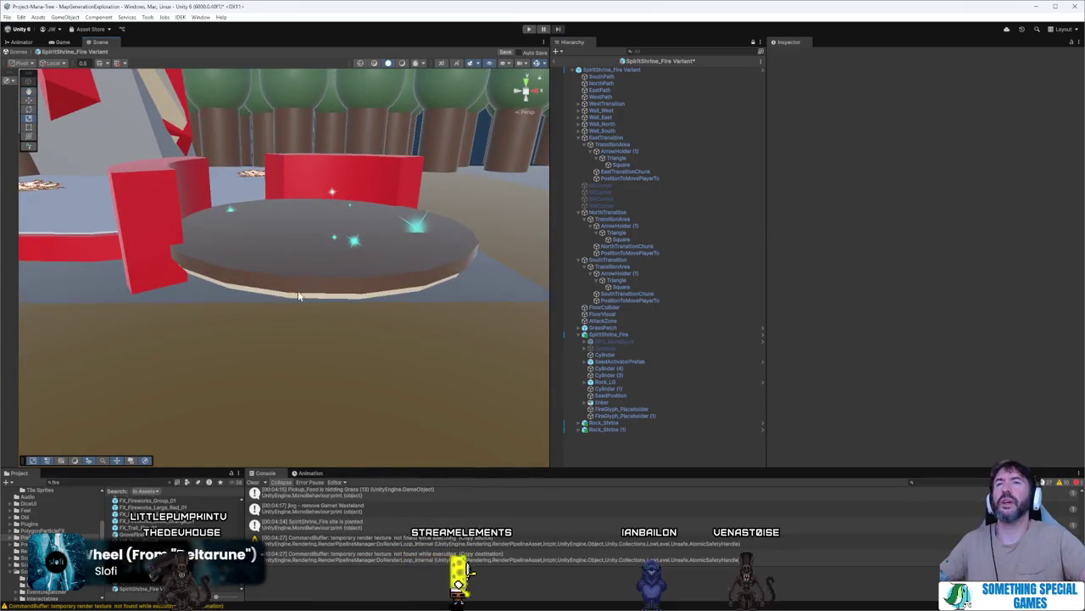
click(299, 280)
click(302, 268)
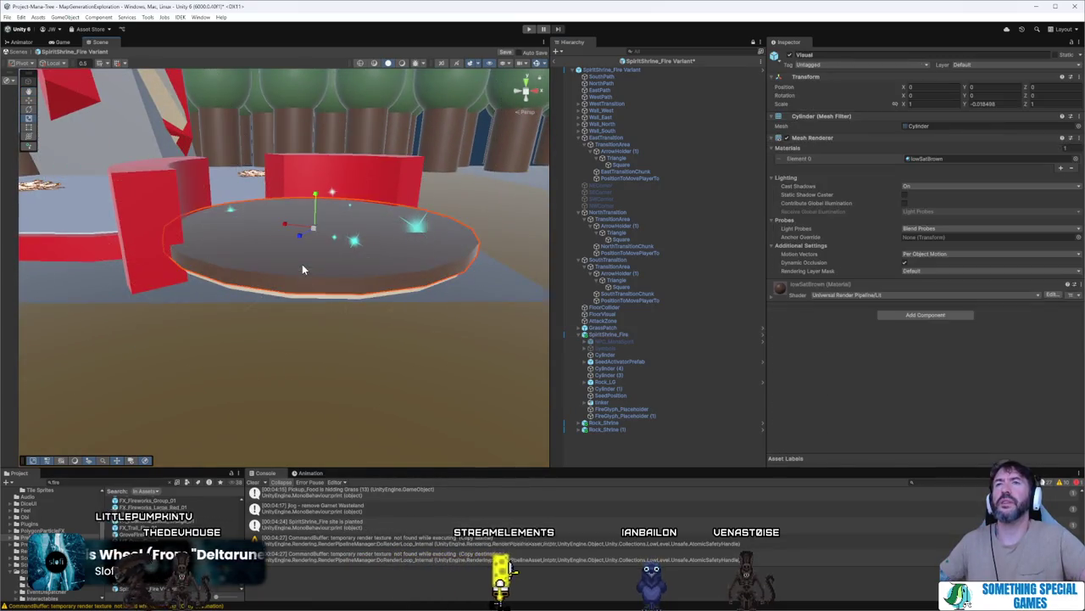
click(641, 364)
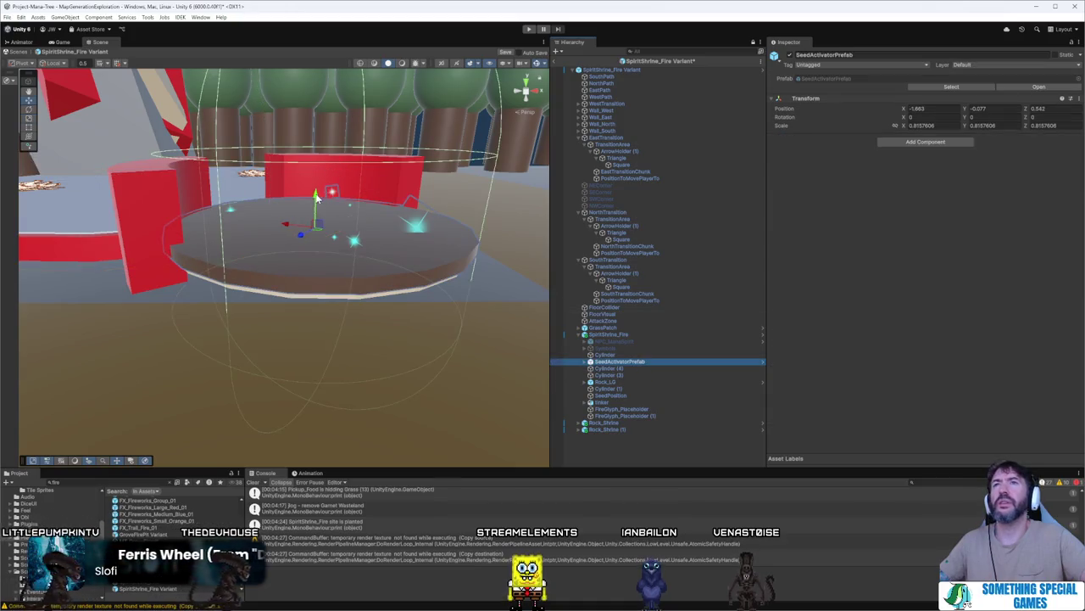
drag(315, 197, 322, 201)
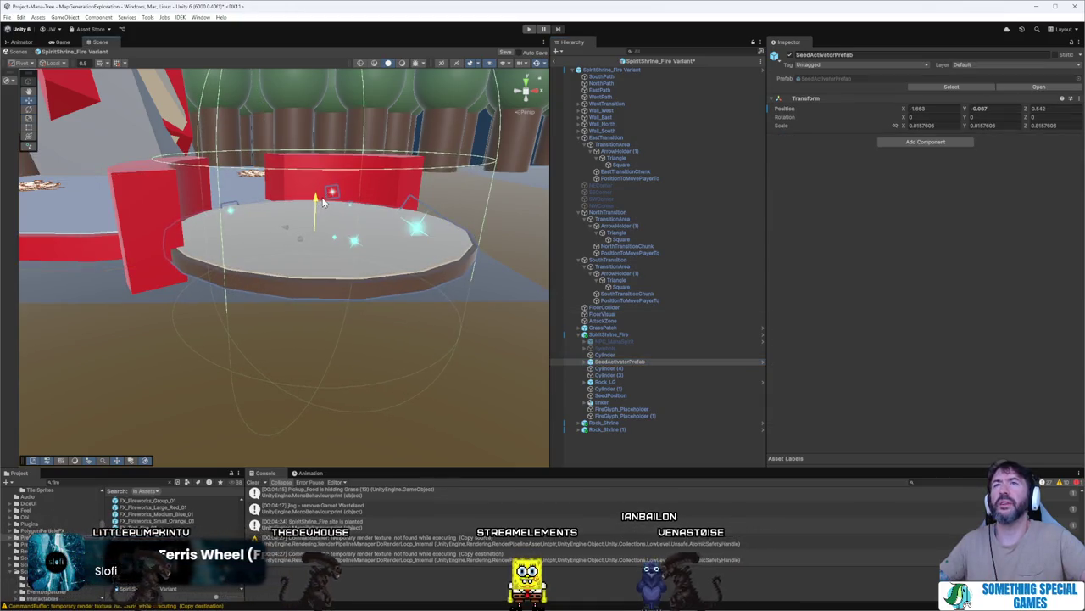
- Select Cylinder (3) under the shrine and delete it
click(322, 220)
click(654, 355)
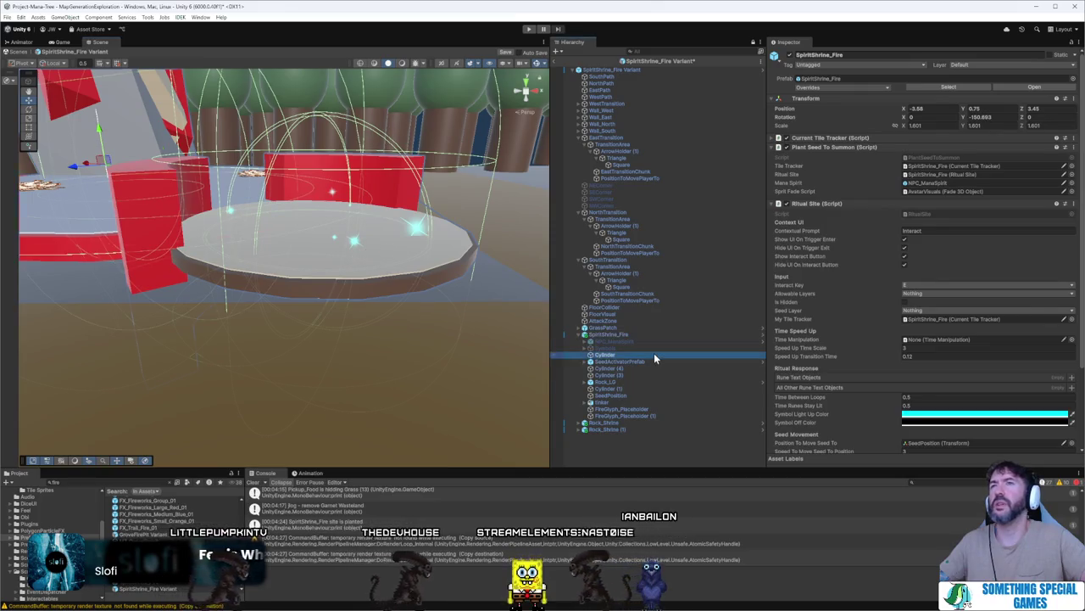
click(656, 360)
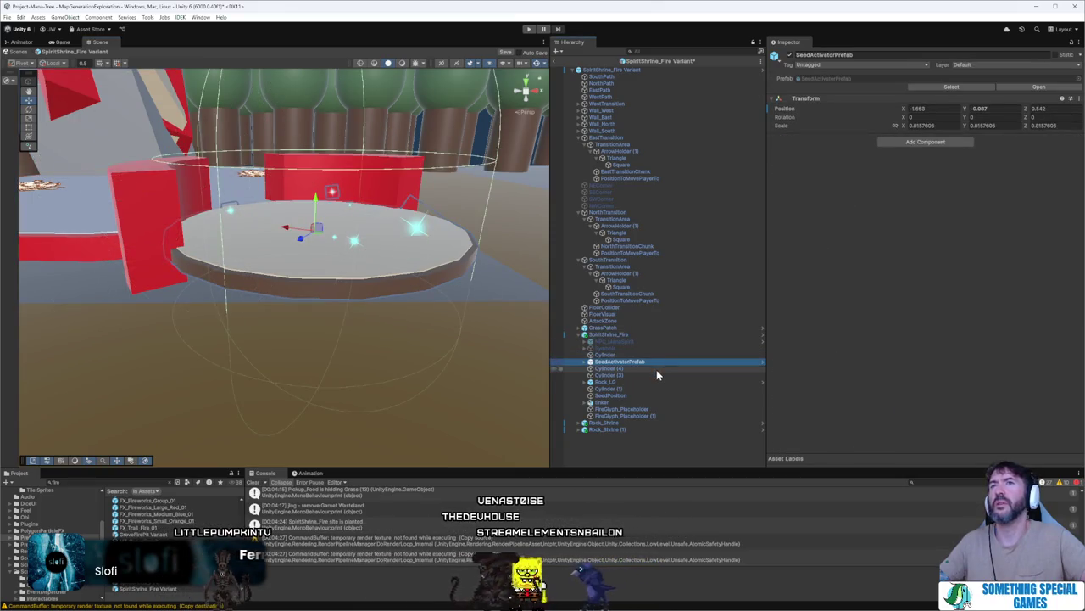
click(657, 370)
click(653, 375)
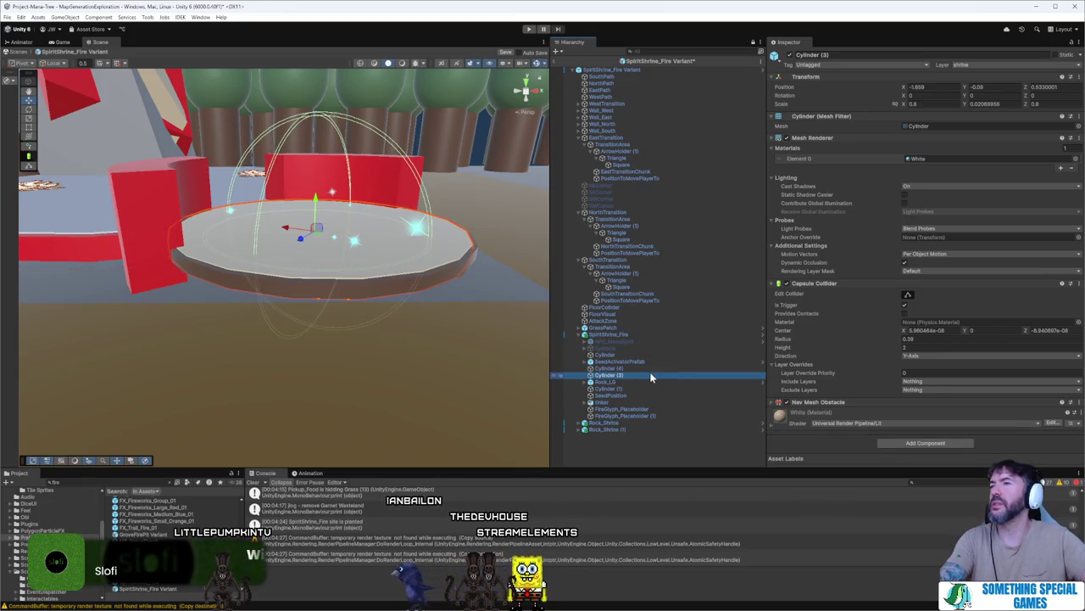
key(Delete)
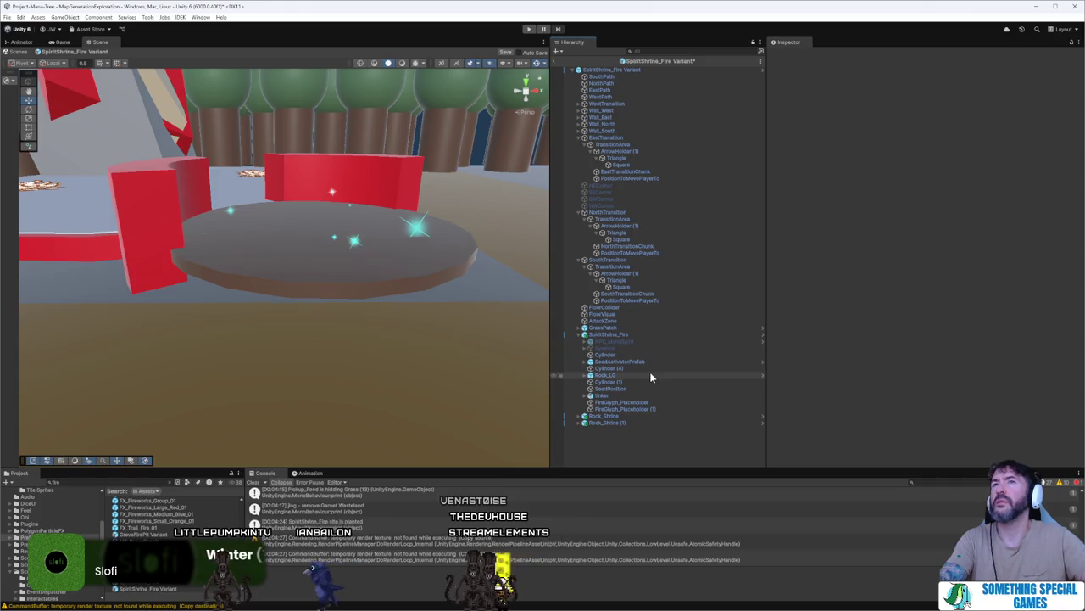
- Lower the seed activator further, then select the Cylinder (3) disc's capsule collider options
click(409, 263)
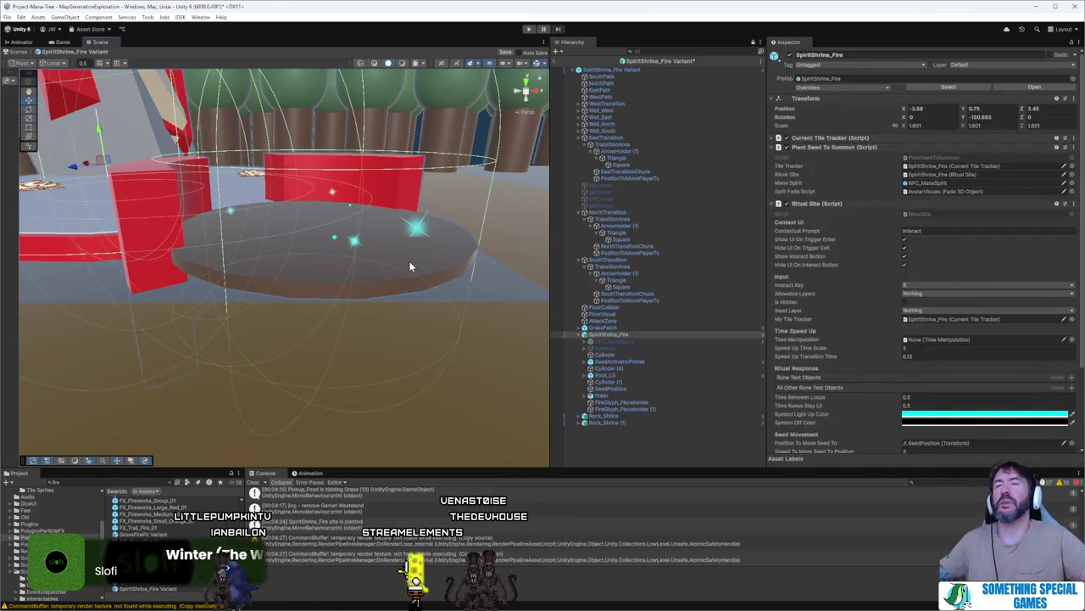
click(624, 361)
mouse_move(316, 205)
mouse_down()
mouse_move(315, 231)
mouse_move(324, 208)
mouse_up()
click(363, 226)
click(363, 225)
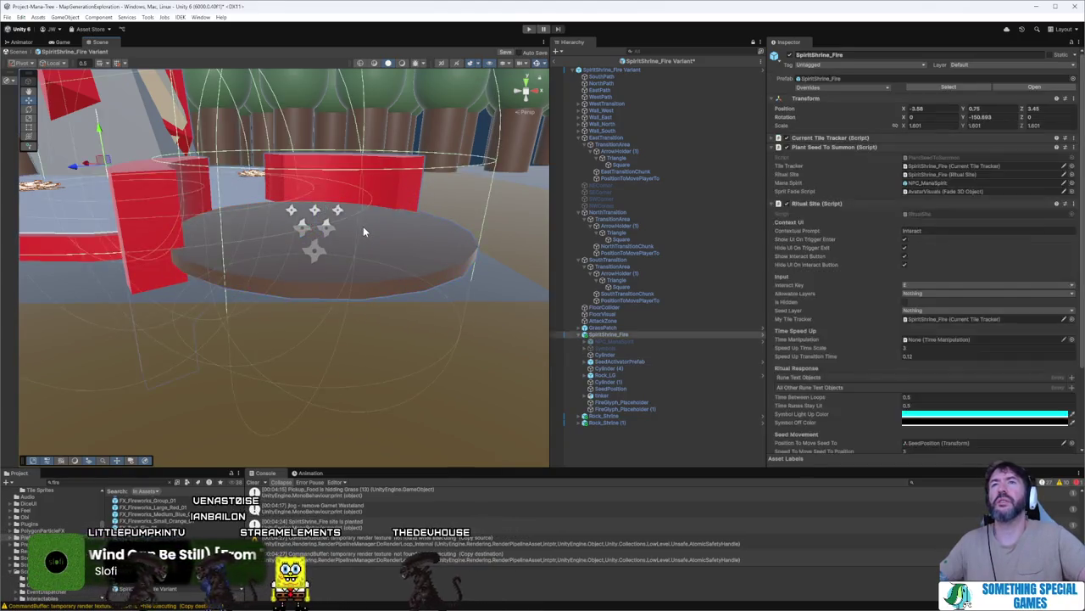
click(363, 226)
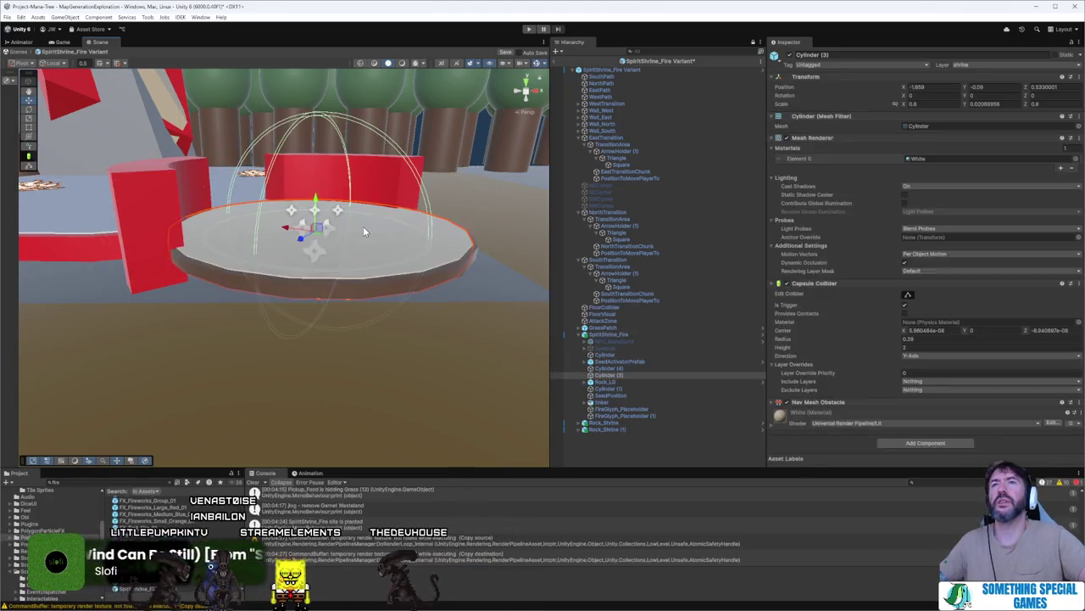
right_click(837, 284)
- Remove Cylinder (3)'s capsule collider, then lower the disc and scale it up
click(856, 317)
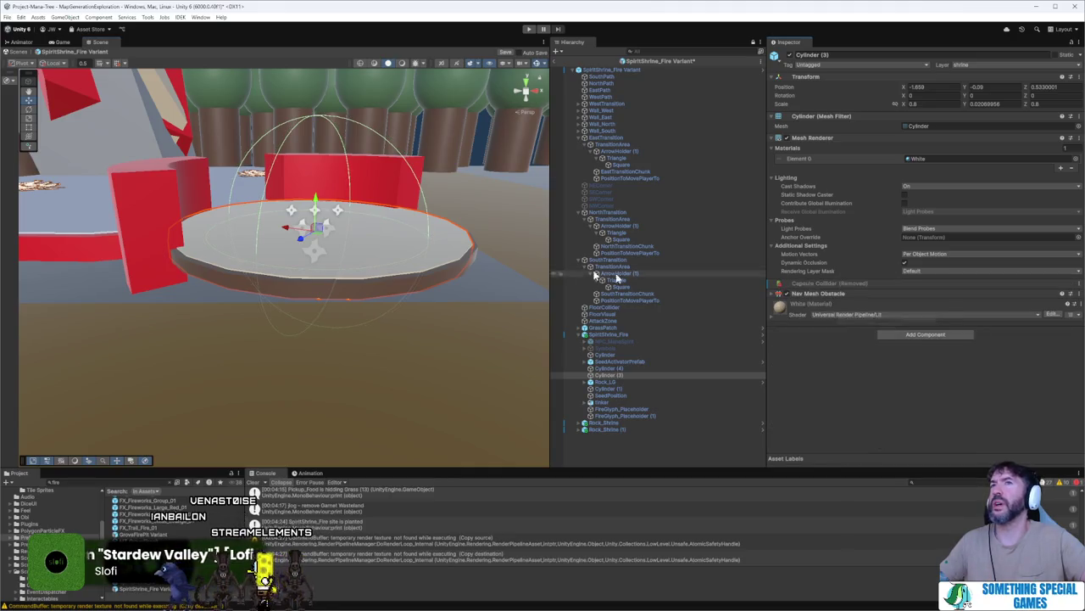
mouse_move(331, 225)
mouse_down()
mouse_move(338, 246)
mouse_move(364, 151)
mouse_move(366, 185)
mouse_up()
drag(325, 279, 331, 275)
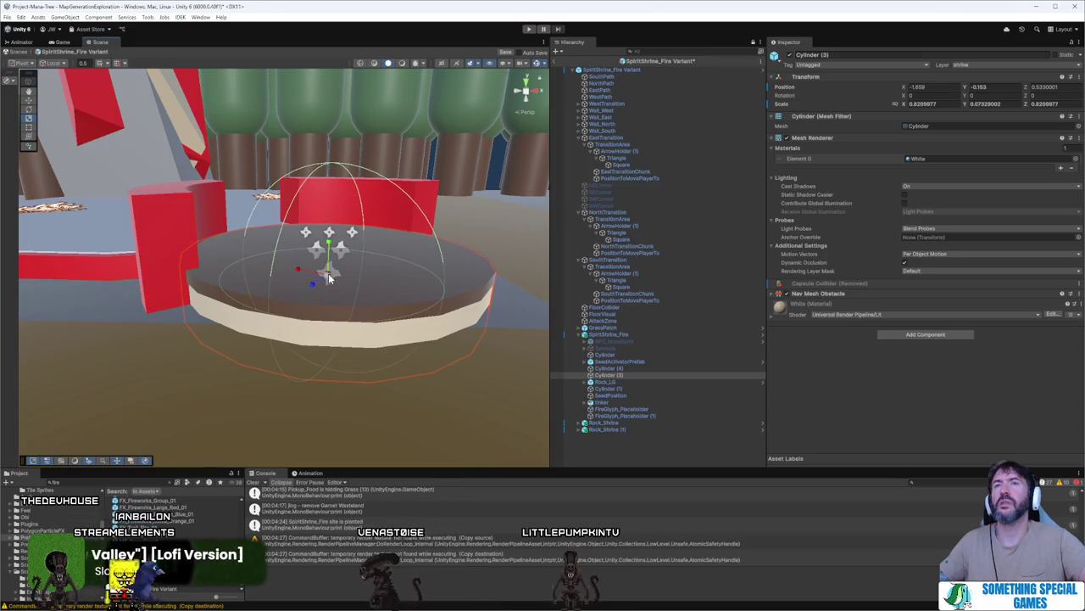
drag(329, 278, 333, 254)
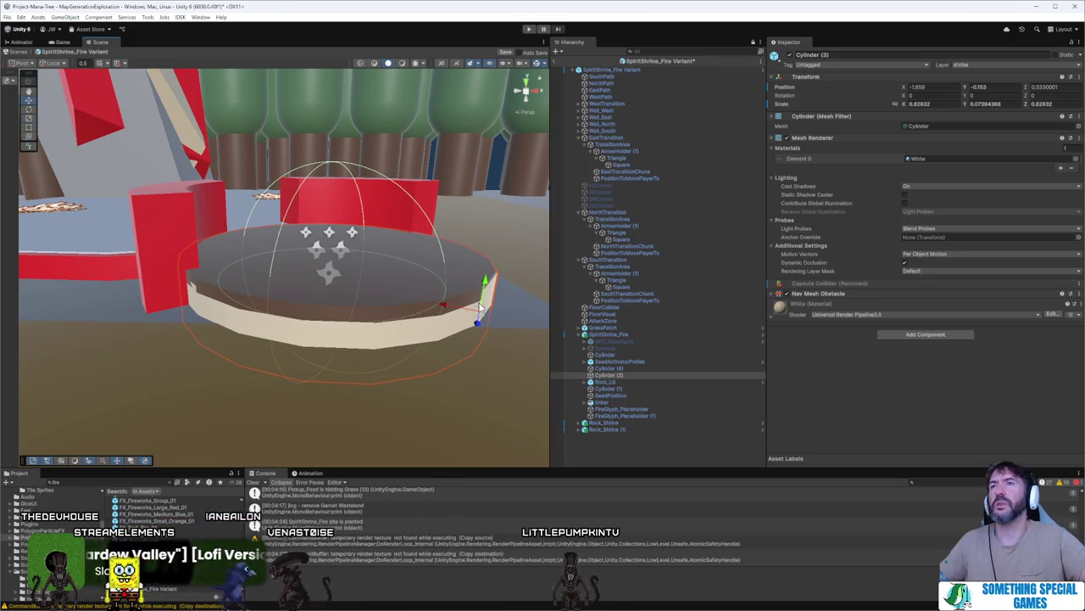
- Sink the Cylinder (3) disc slightly lower and reselect it
drag(481, 307, 479, 312)
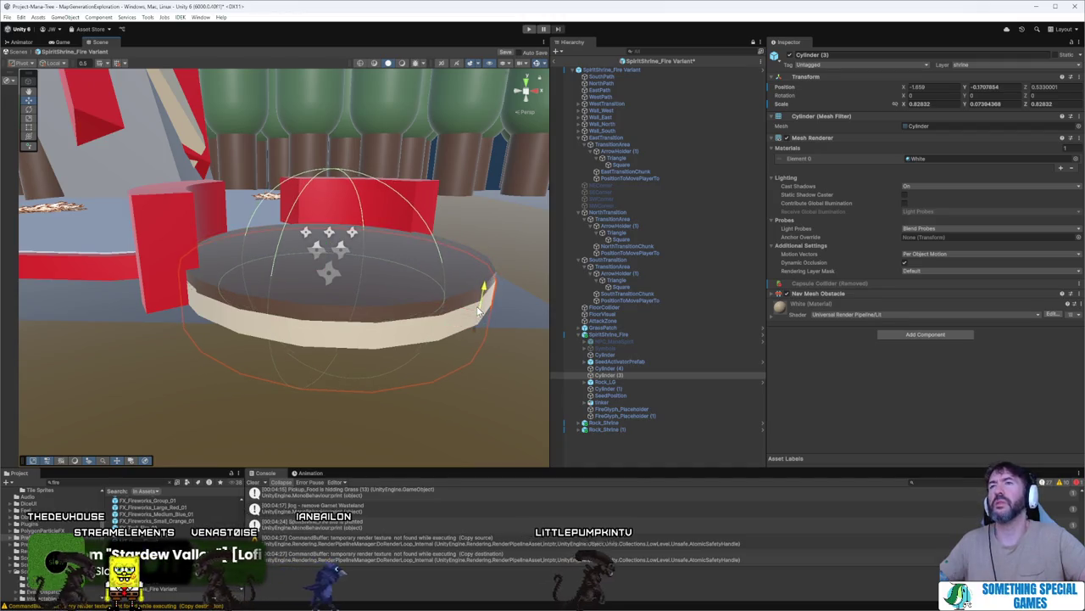
click(477, 311)
click(478, 313)
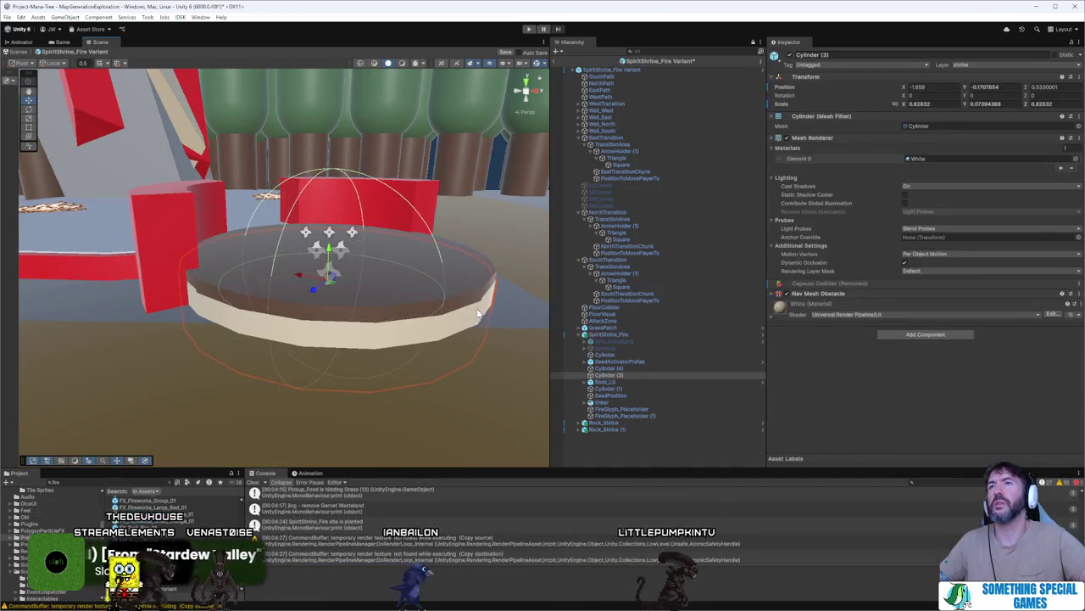
mouse_move(480, 305)
mouse_down()
mouse_move(477, 333)
mouse_move(440, 324)
mouse_move(399, 336)
mouse_move(498, 343)
mouse_move(414, 355)
mouse_move(449, 398)
mouse_up()
click(379, 342)
click(413, 356)
mouse_move(449, 400)
mouse_down()
mouse_move(376, 424)
mouse_move(391, 426)
mouse_move(398, 399)
mouse_move(424, 381)
mouse_move(467, 370)
mouse_up()
click(360, 328)
click(360, 328)
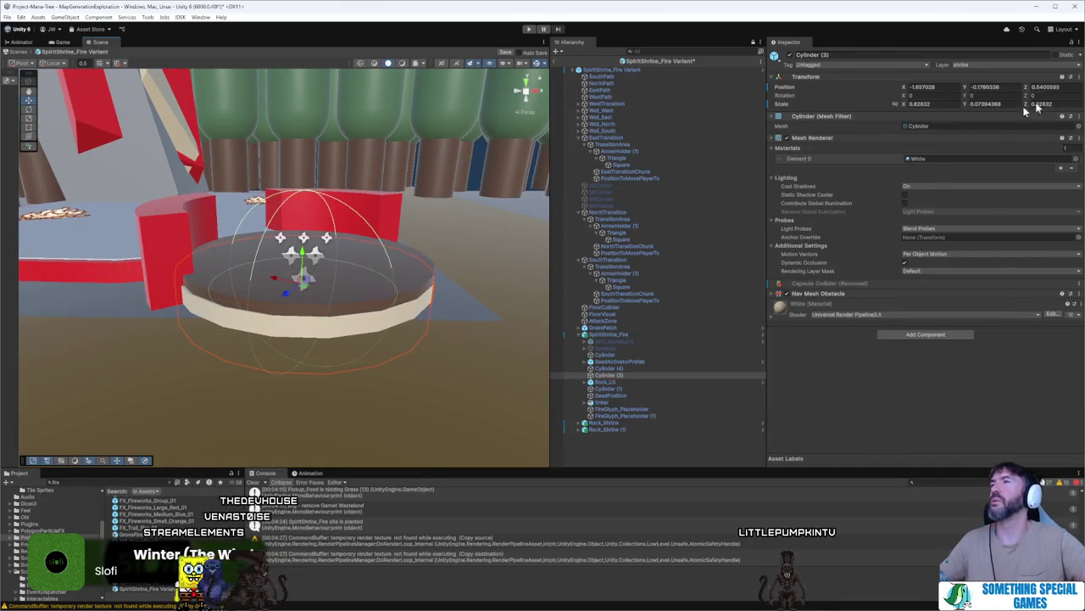
click(151, 258)
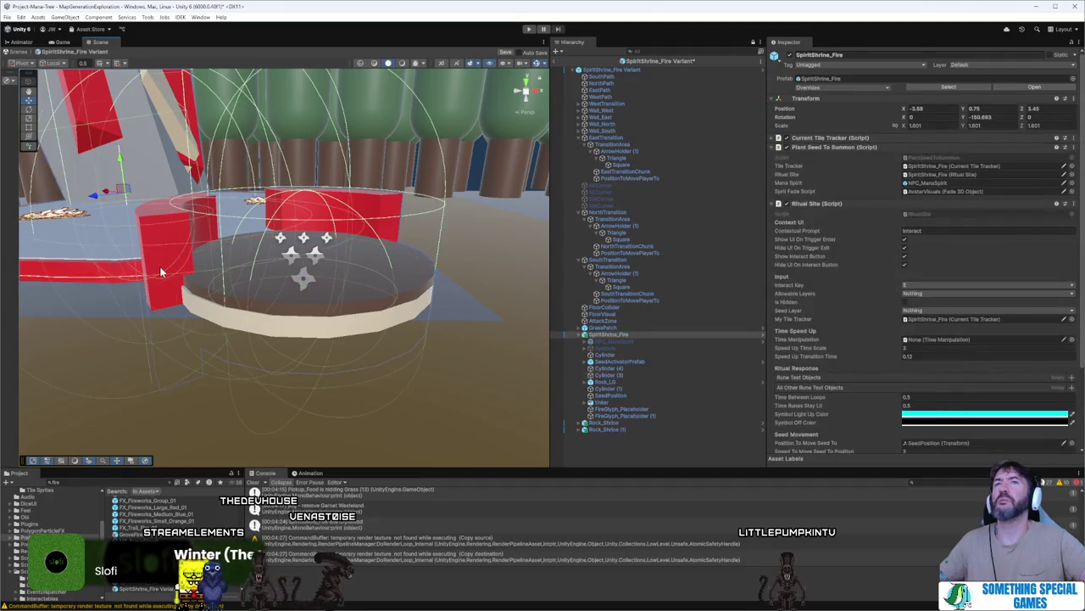
- Assign the Red material to Cylinder (3)'s Mesh Renderer Element 0 and check the red rim
click(237, 325)
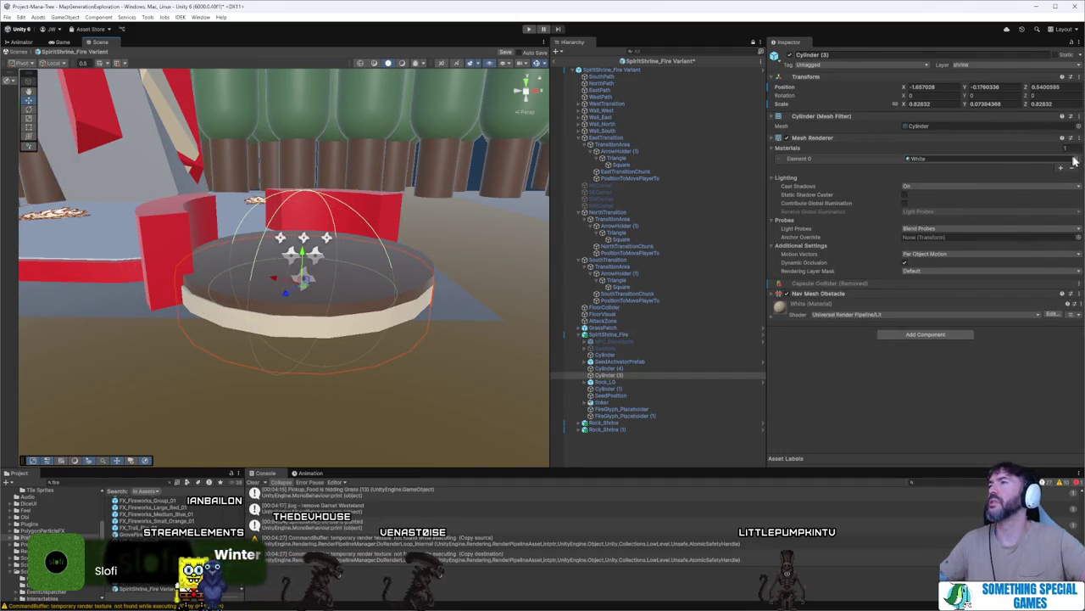
click(1077, 159)
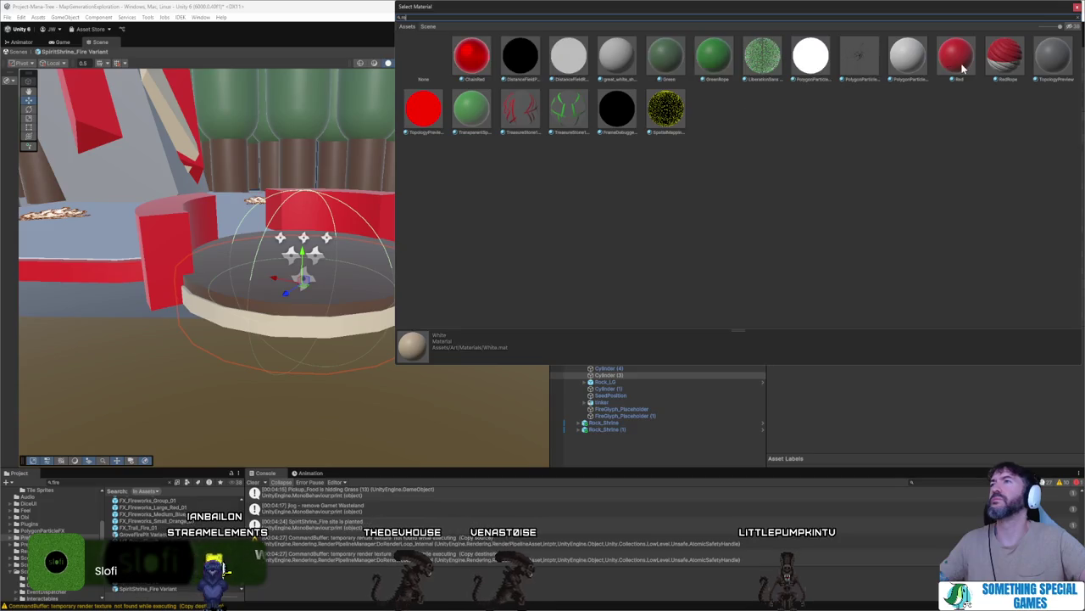
click(962, 67)
click(327, 369)
mouse_move(328, 368)
mouse_down()
mouse_move(376, 416)
mouse_move(321, 419)
mouse_up()
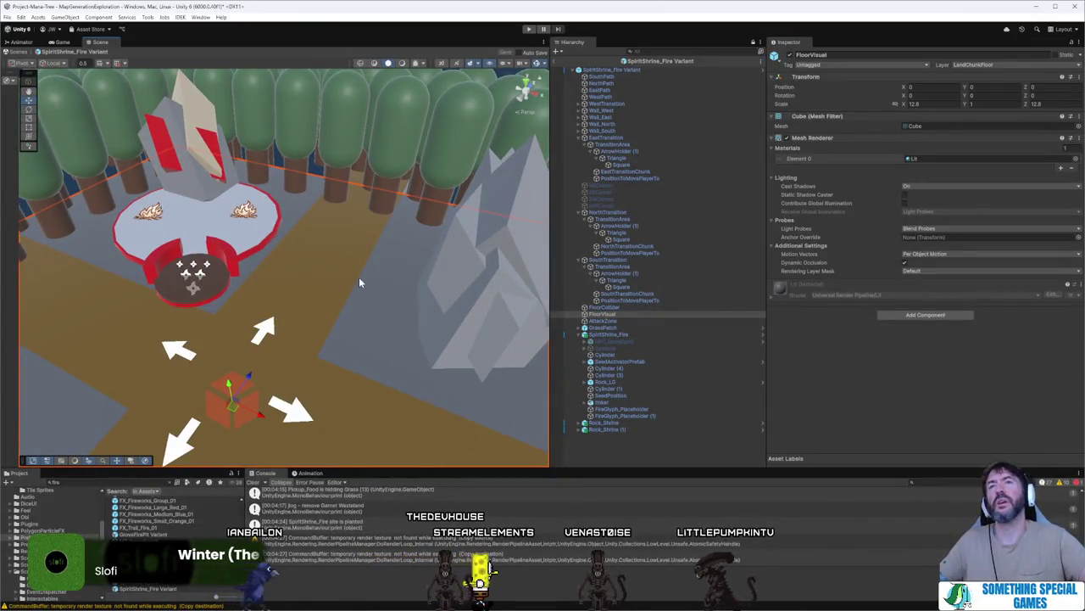
drag(359, 276, 359, 277)
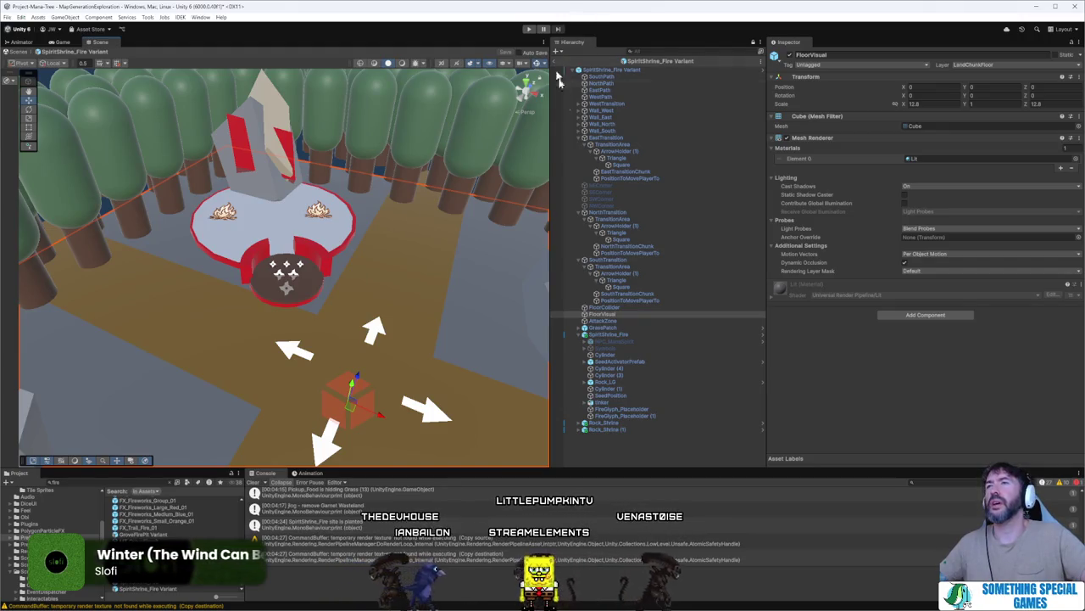
click(607, 334)
- Review the shrine's pending overrides, then enter Play mode, exiting Prefab Mode at the warning
click(839, 87)
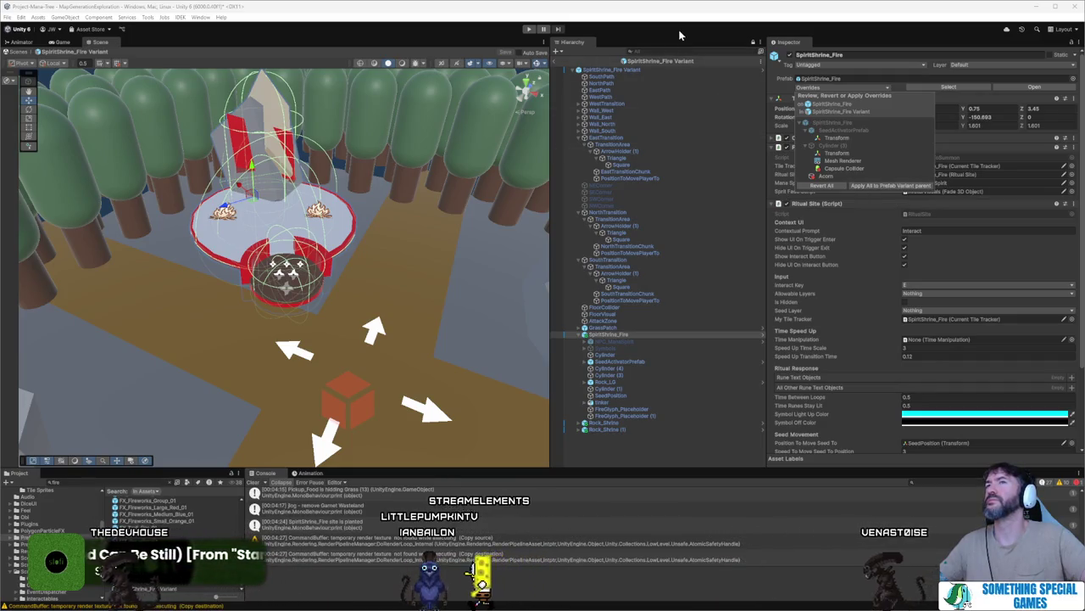
key(Escape)
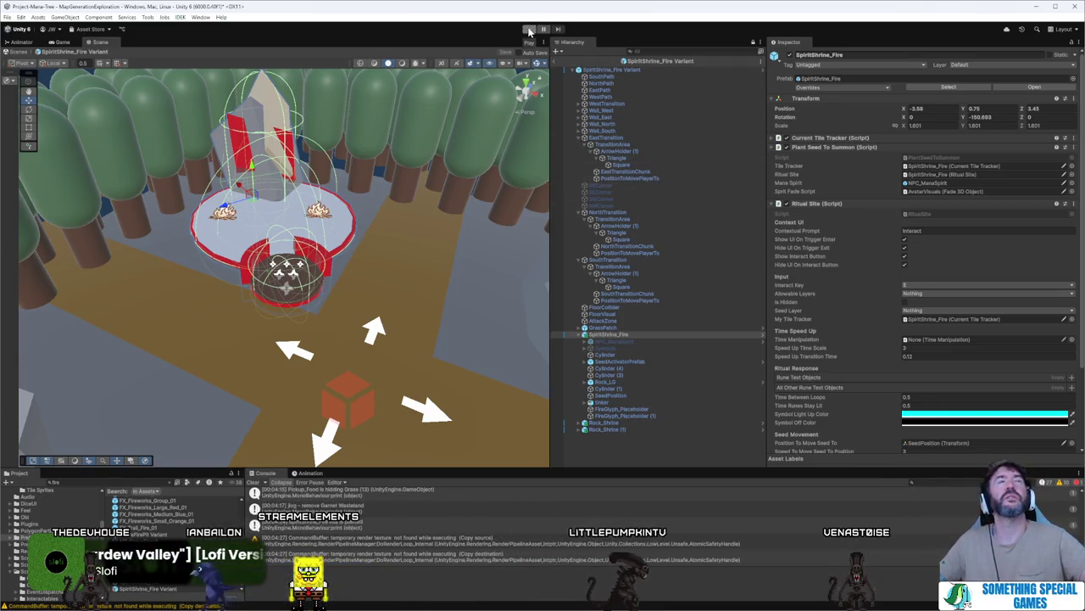
click(529, 31)
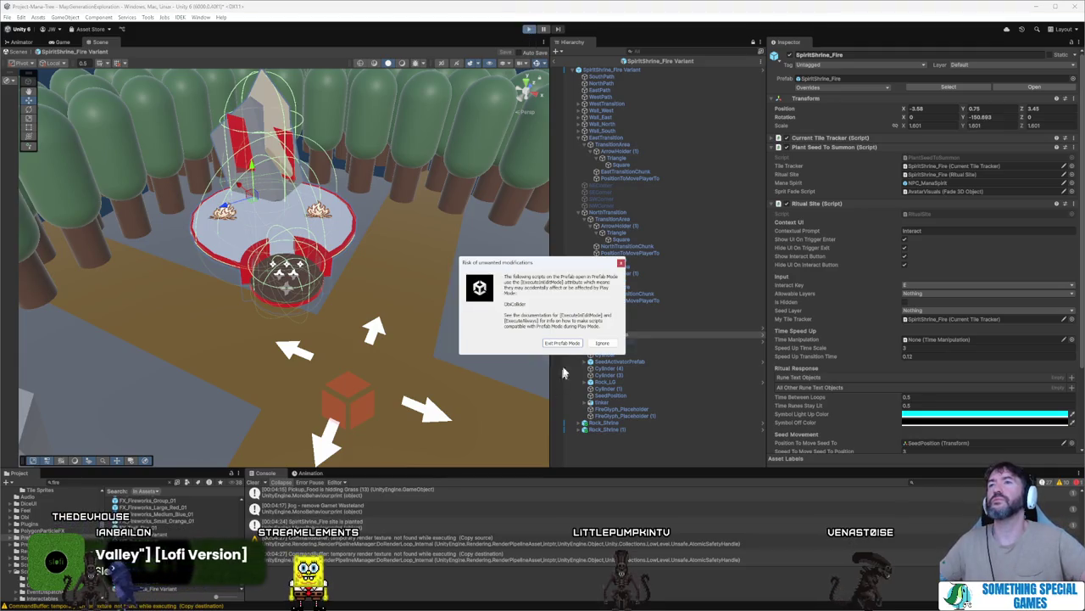
click(563, 343)
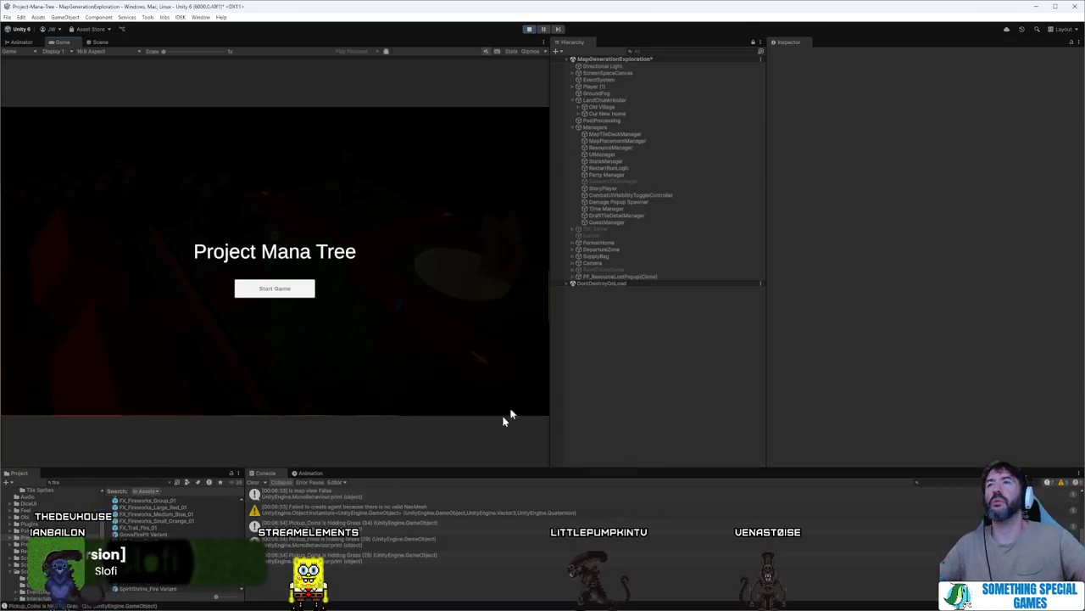
- Start a new game, accept the Last Mana Seed, and carry the seed down the path
click(274, 288)
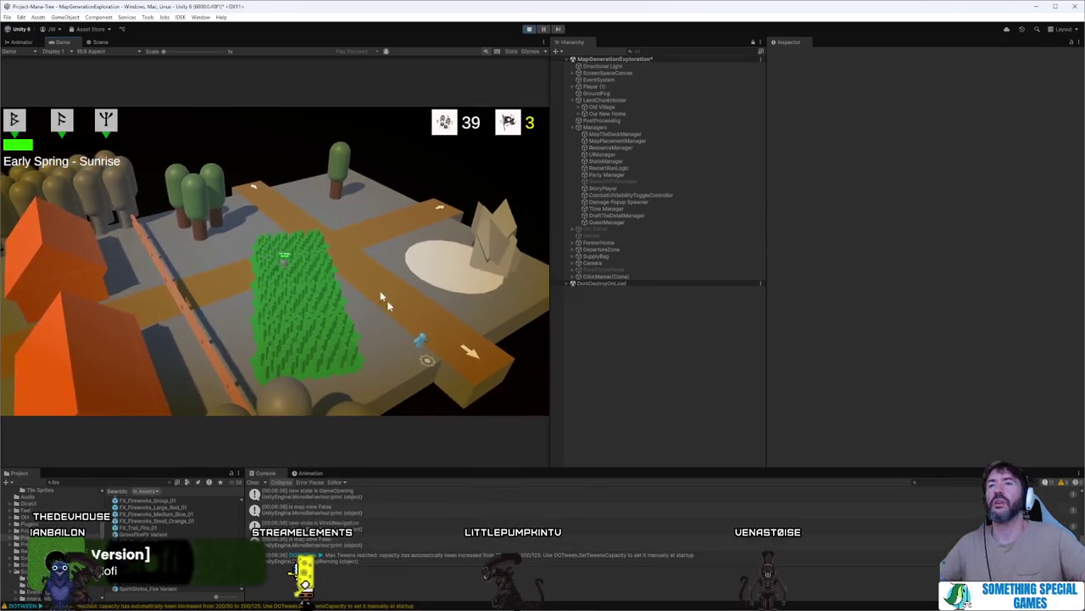
double_click(62, 42)
click(775, 441)
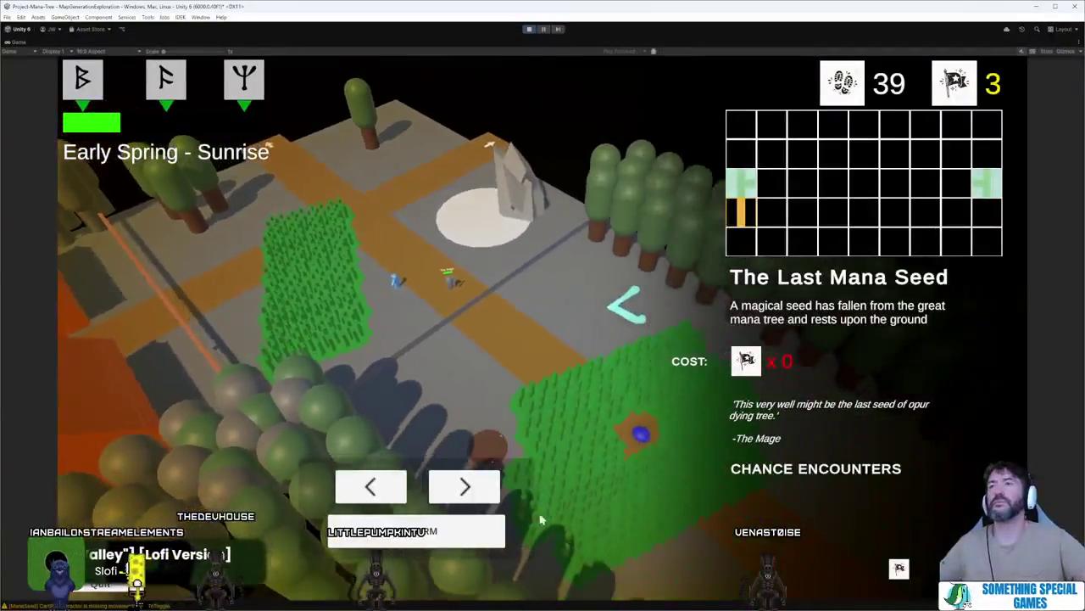
click(463, 486)
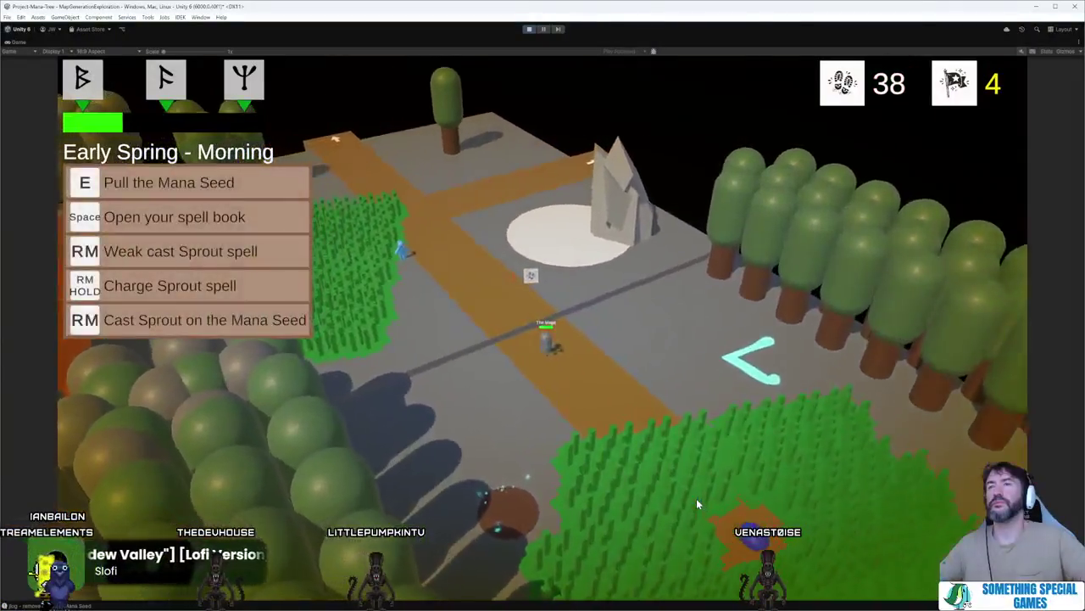
click(703, 510)
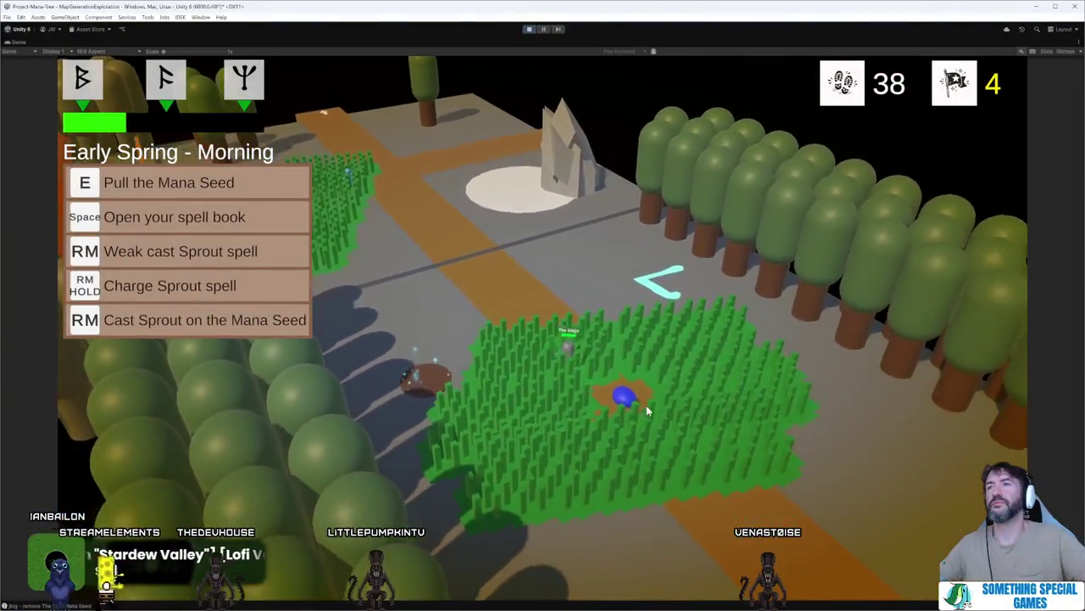
click(660, 397)
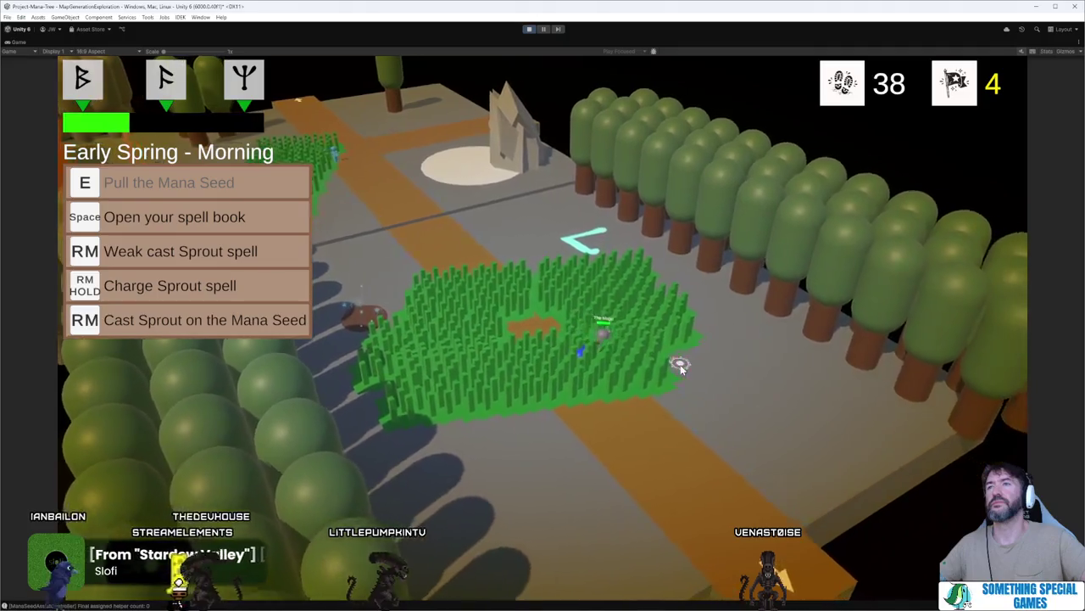
click(644, 485)
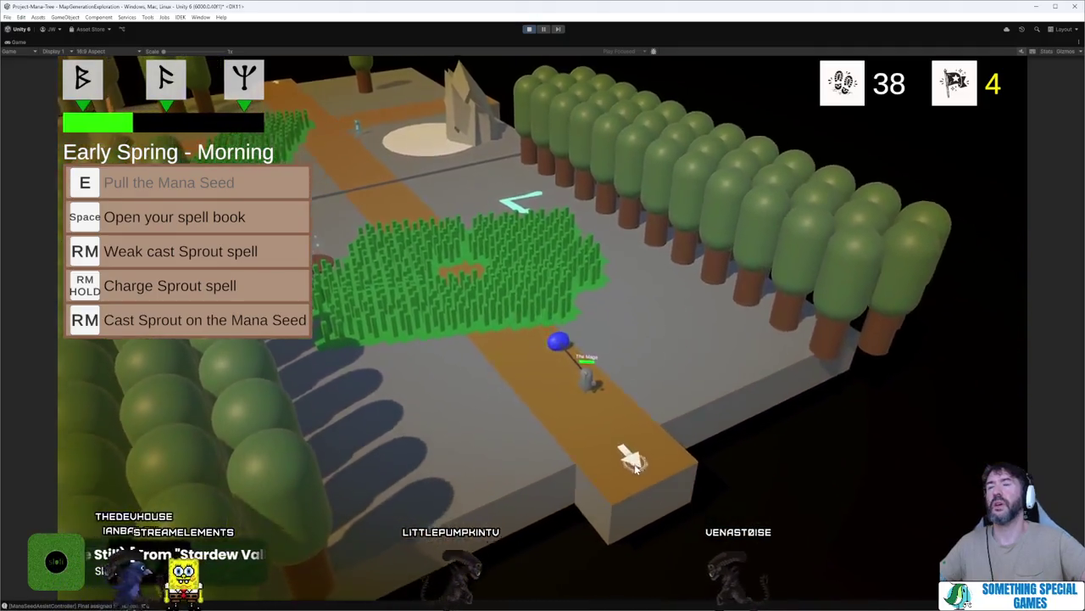
click(615, 418)
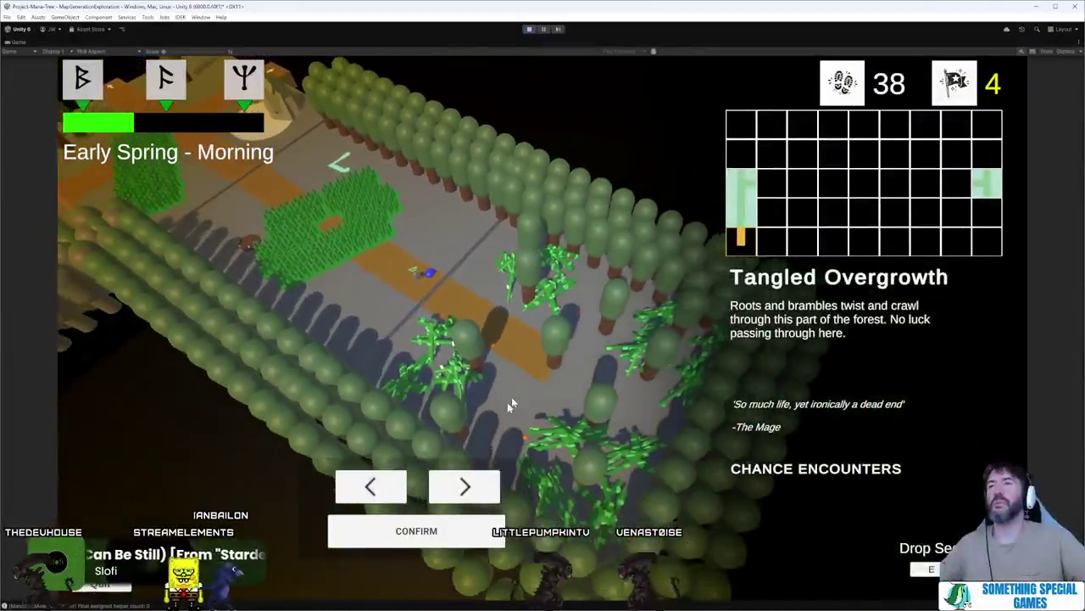
- Place the Garnet Wasteland section, bring the seed into the fire shrine, then stop playing
click(464, 486)
click(416, 530)
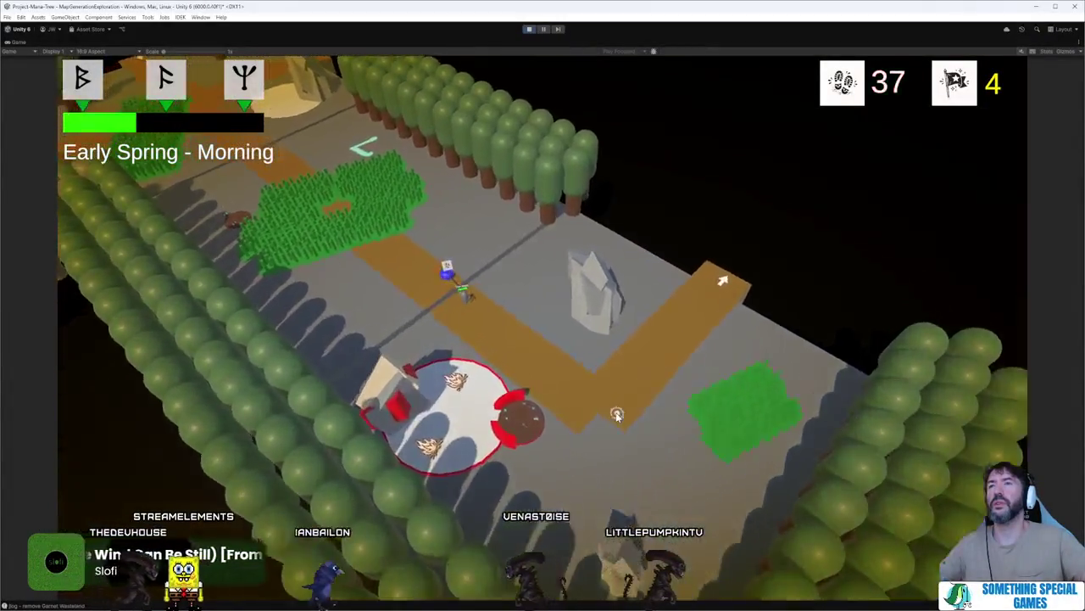
click(661, 460)
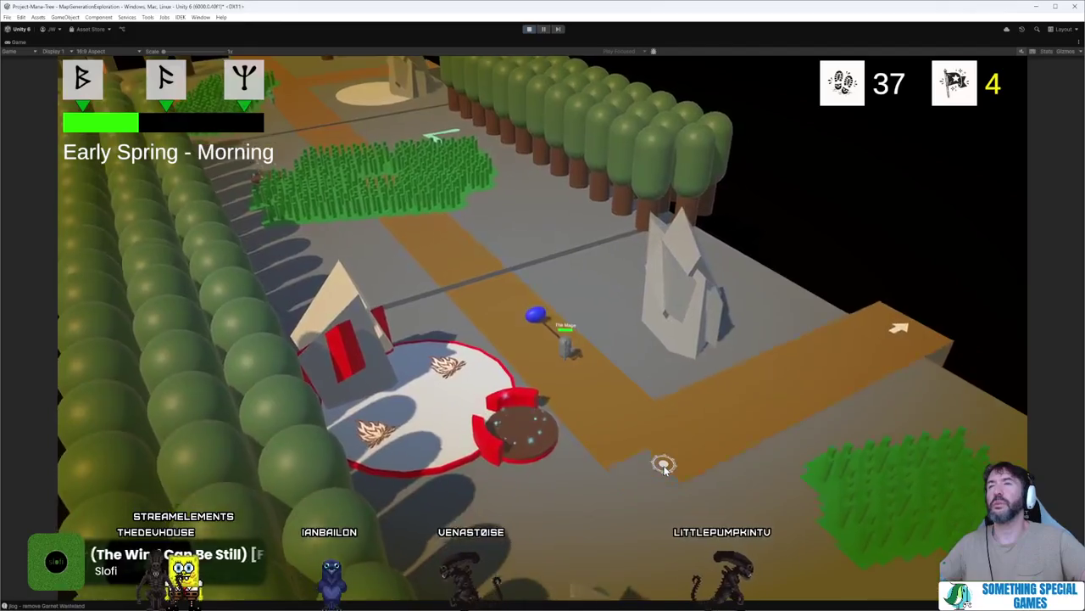
click(467, 367)
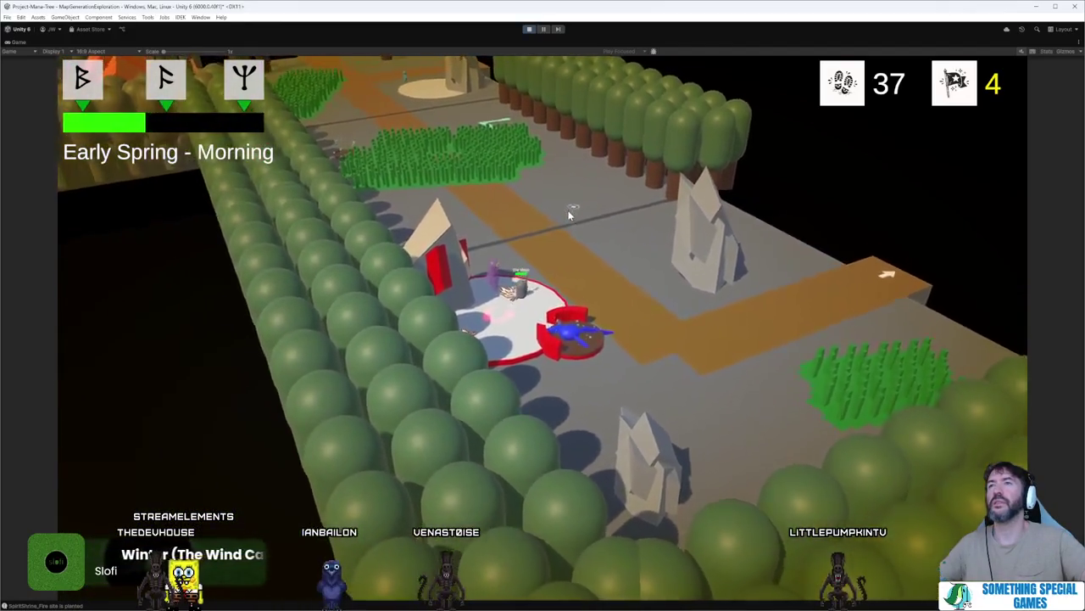
click(568, 215)
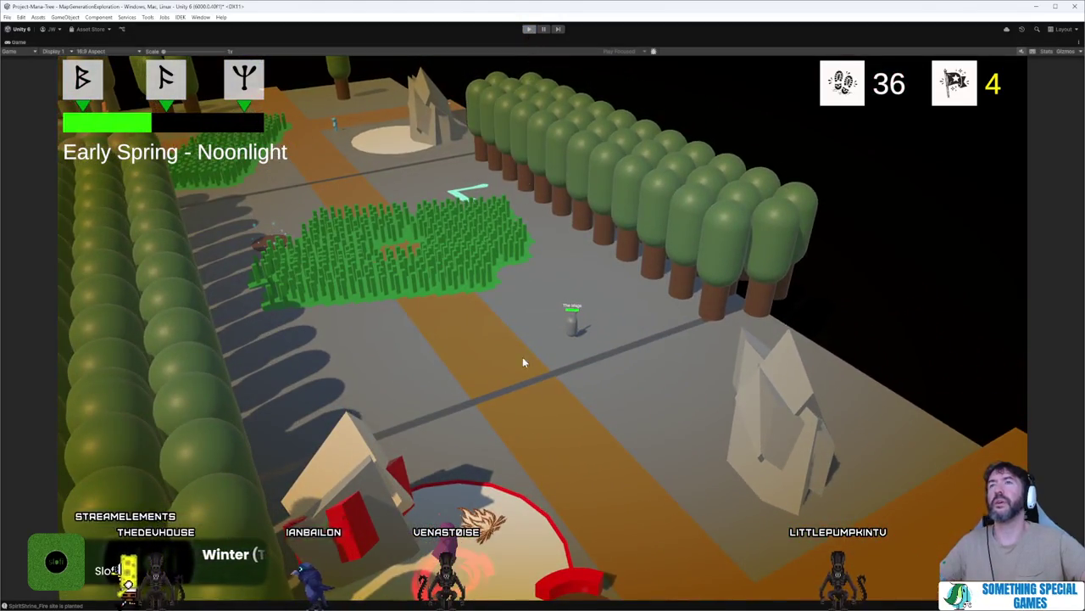
key(ctrl+p)
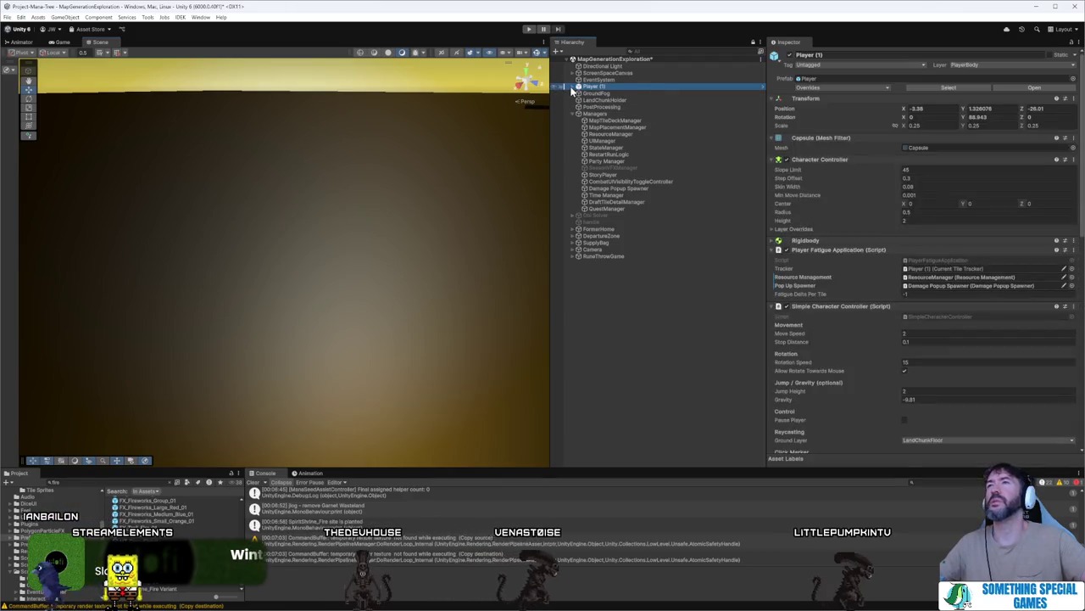
- Open SpiritShrine_Fire, inspect SeedActivatorPrefab and FX_Swirl_Sparkles_01, then open the Seed prefab
click(116, 482)
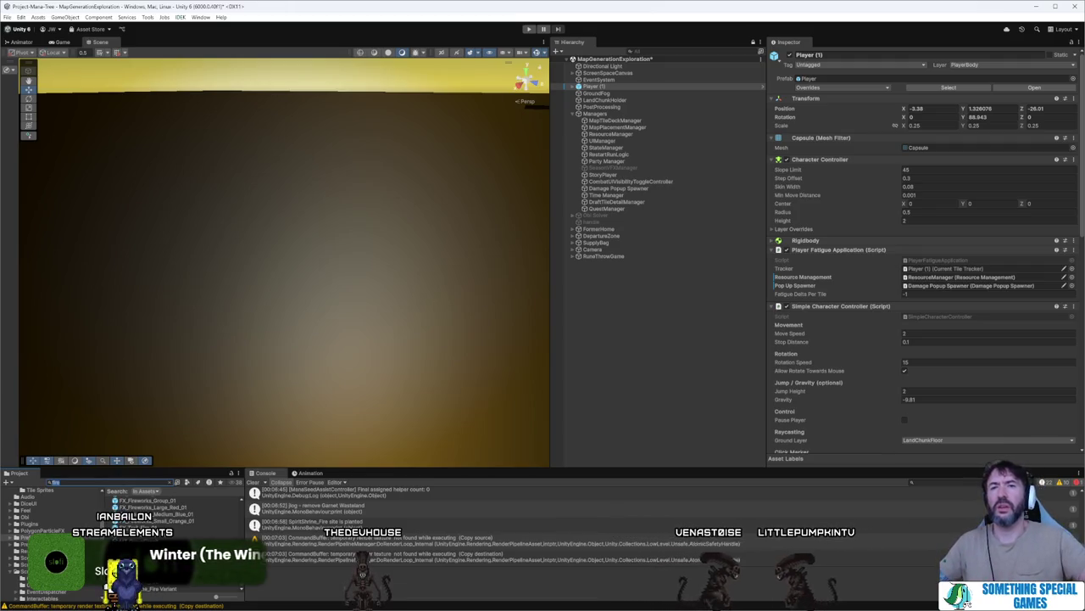
double_click(164, 589)
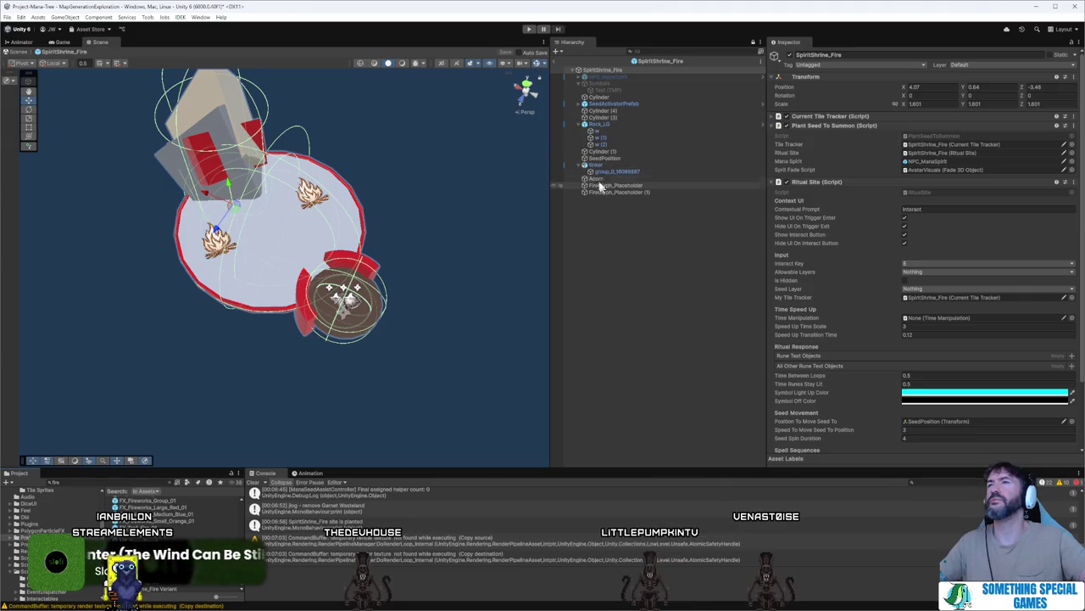
click(585, 105)
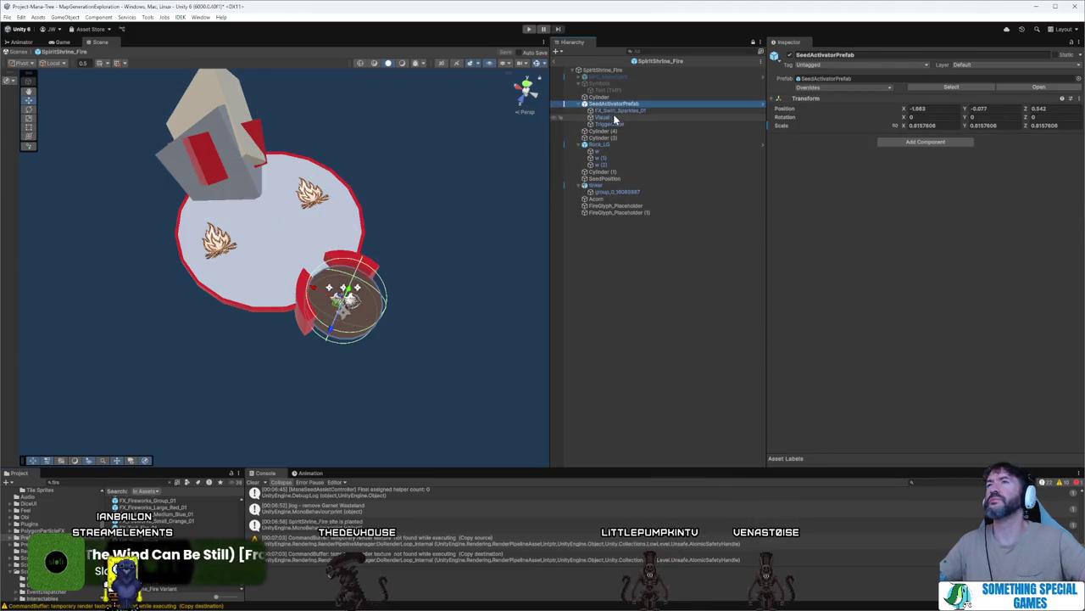
click(619, 111)
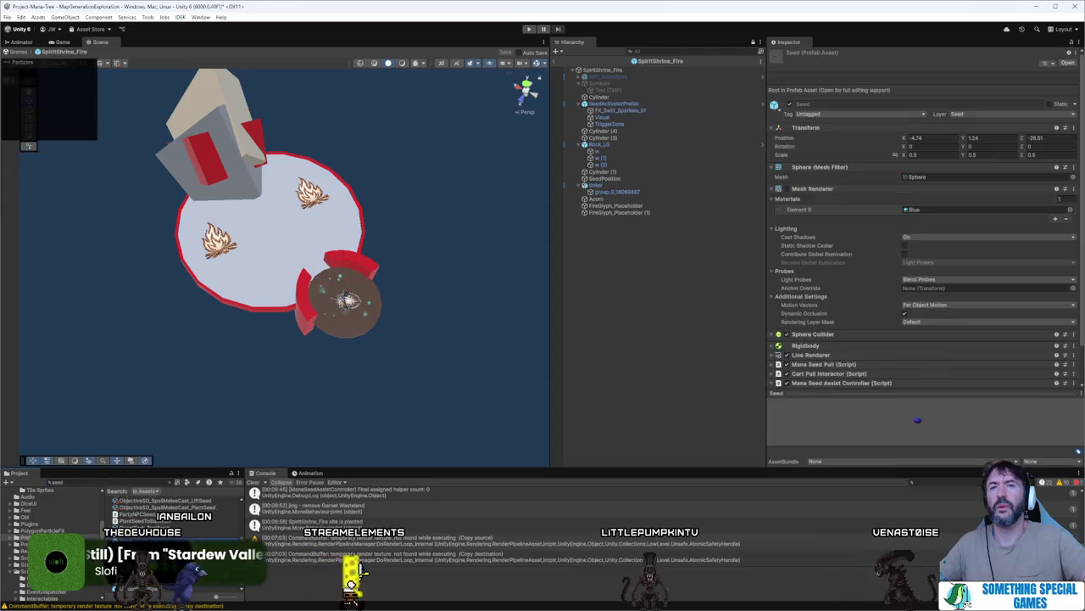
double_click(552, 201)
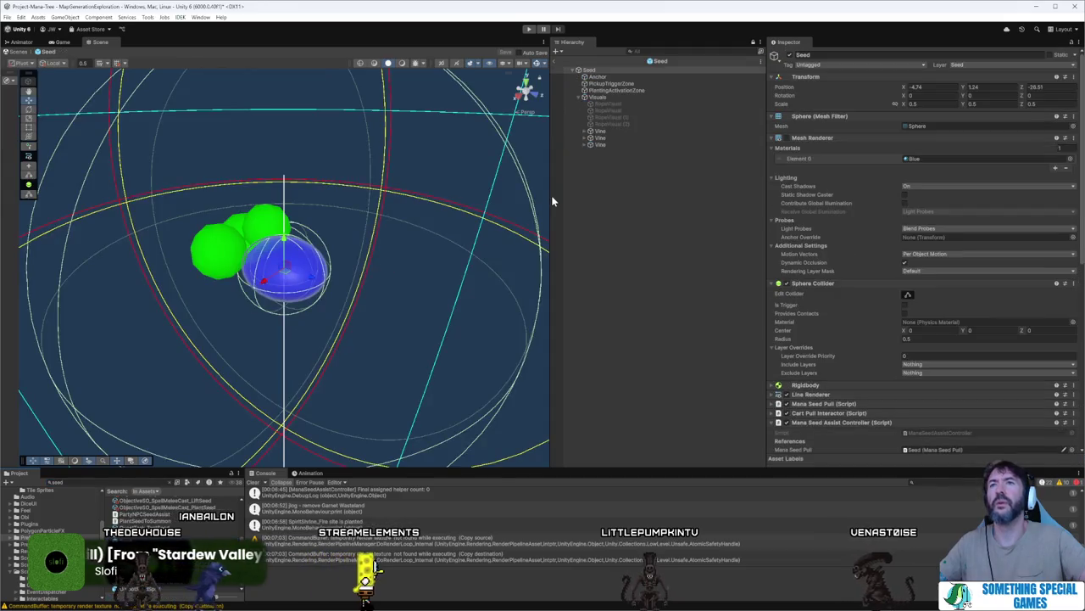
- Paste FX_Swirl_Sparkles_01 into the Seed prefab and zero its position
click(606, 99)
key(ctrl+v)
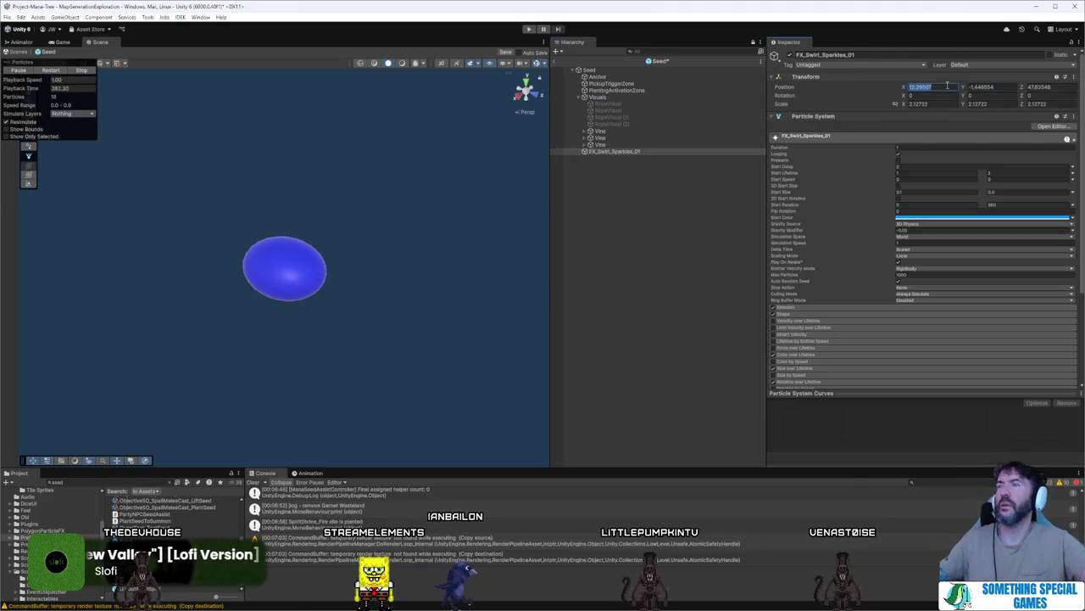
text(0)
key(Tab)
text(0)
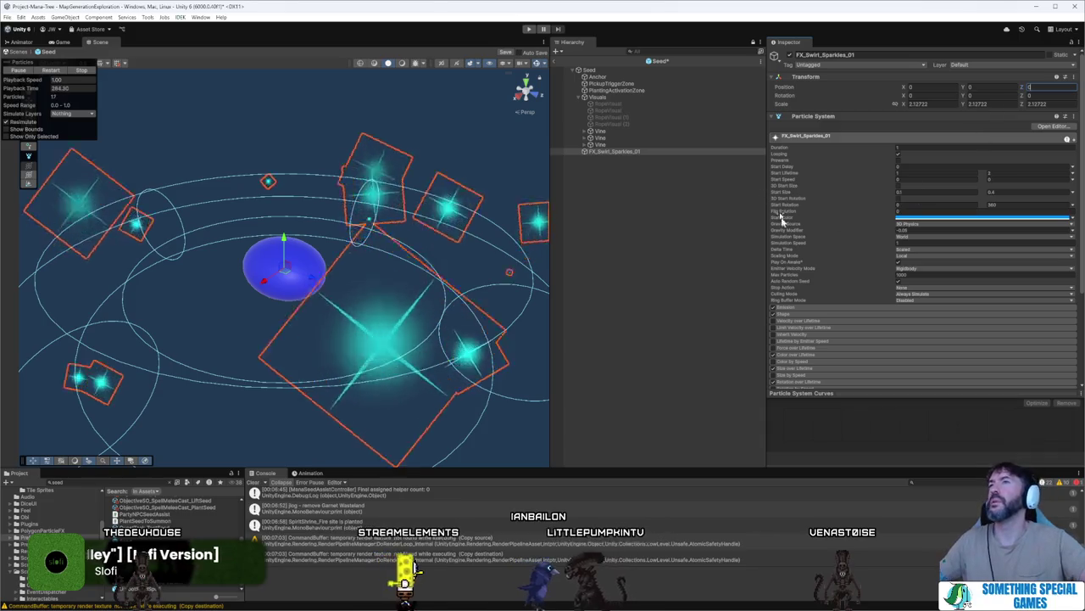
- Set the sparkles' Shape to Sphere with radius 0.1 and Emission Rate over Time to 10
click(824, 313)
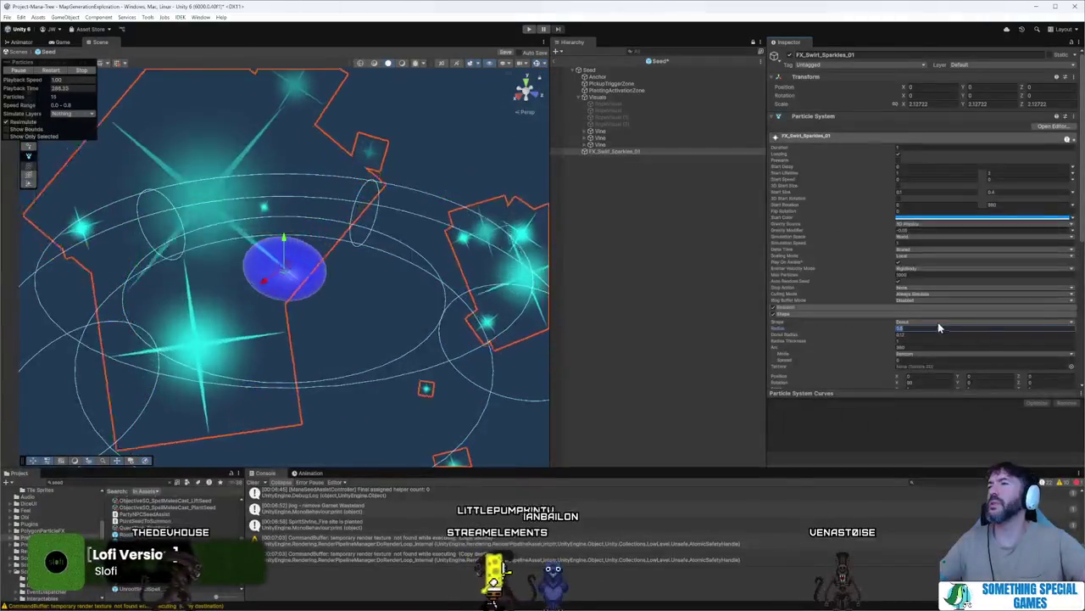
click(933, 323)
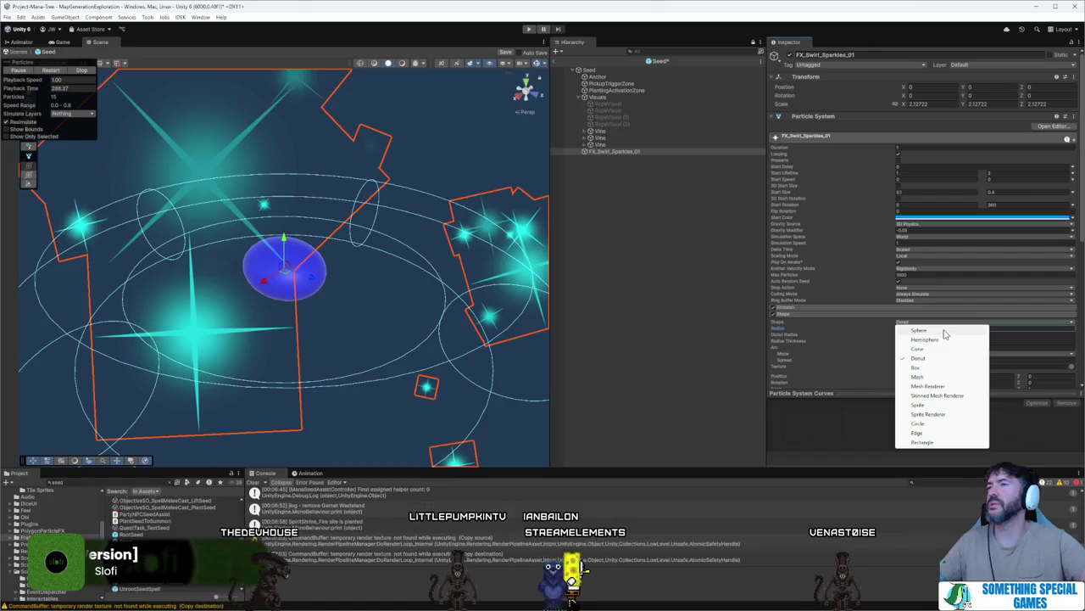
click(944, 331)
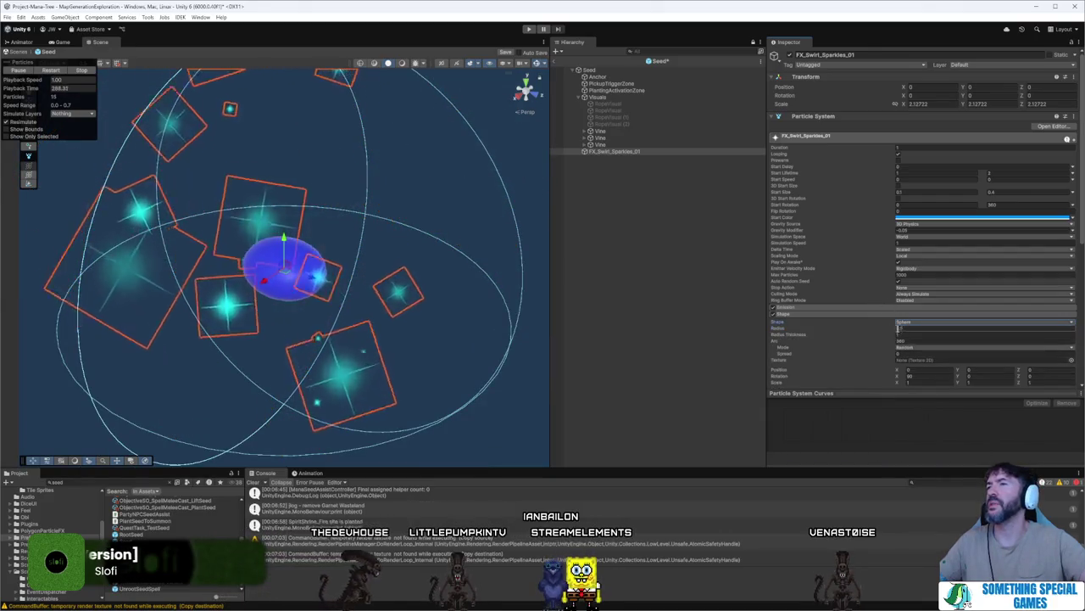
text(0.1)
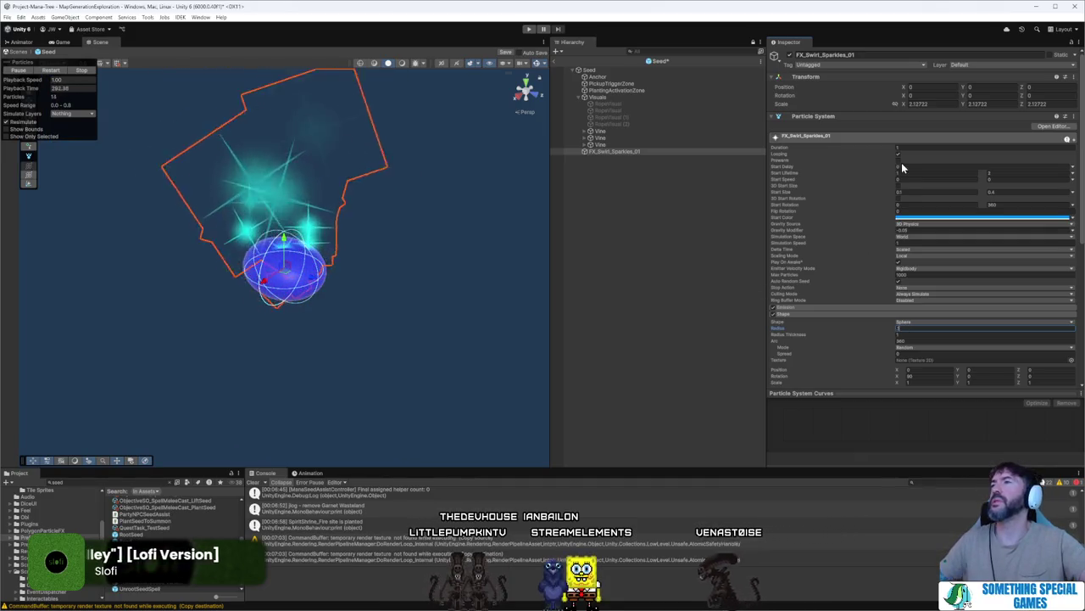
click(886, 306)
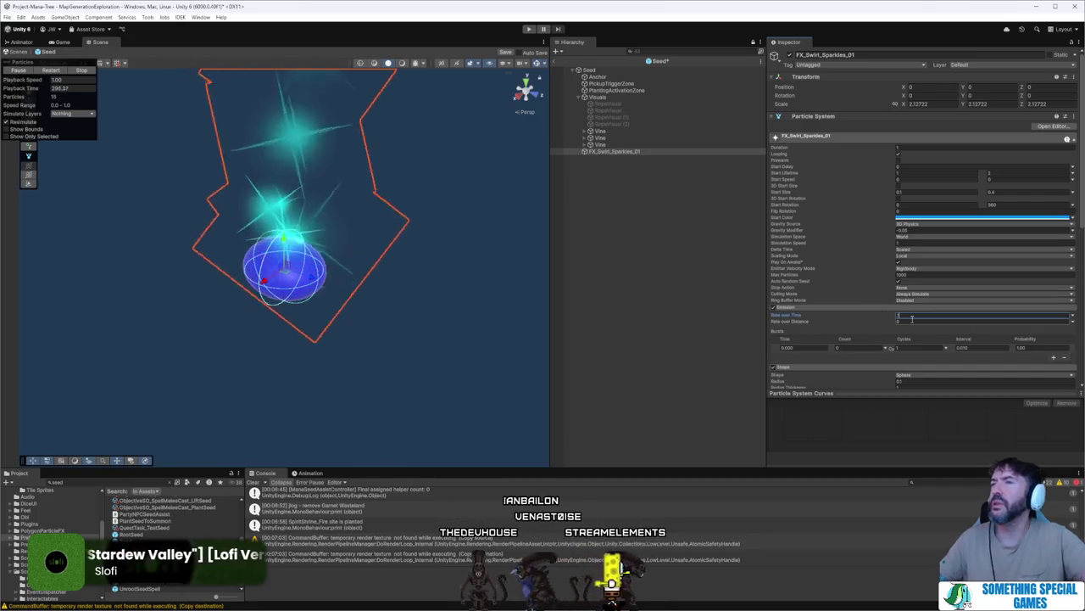
click(923, 317)
text(10)
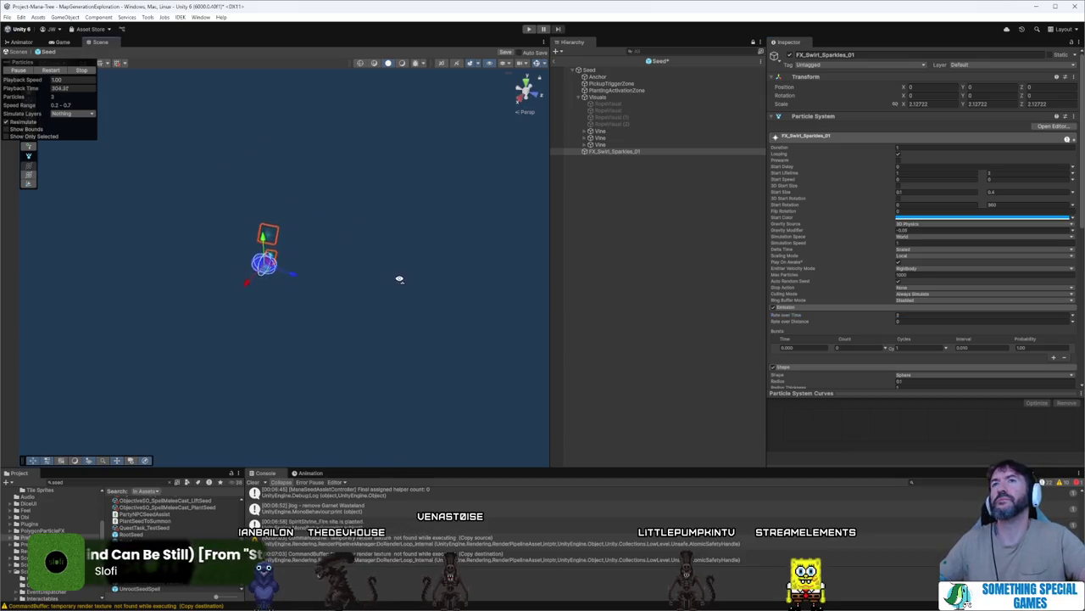
- Inspect the Seed's children, move FX_Swirl_Sparkles_01 under Visuals, then undo the move
click(399, 279)
click(620, 117)
click(625, 91)
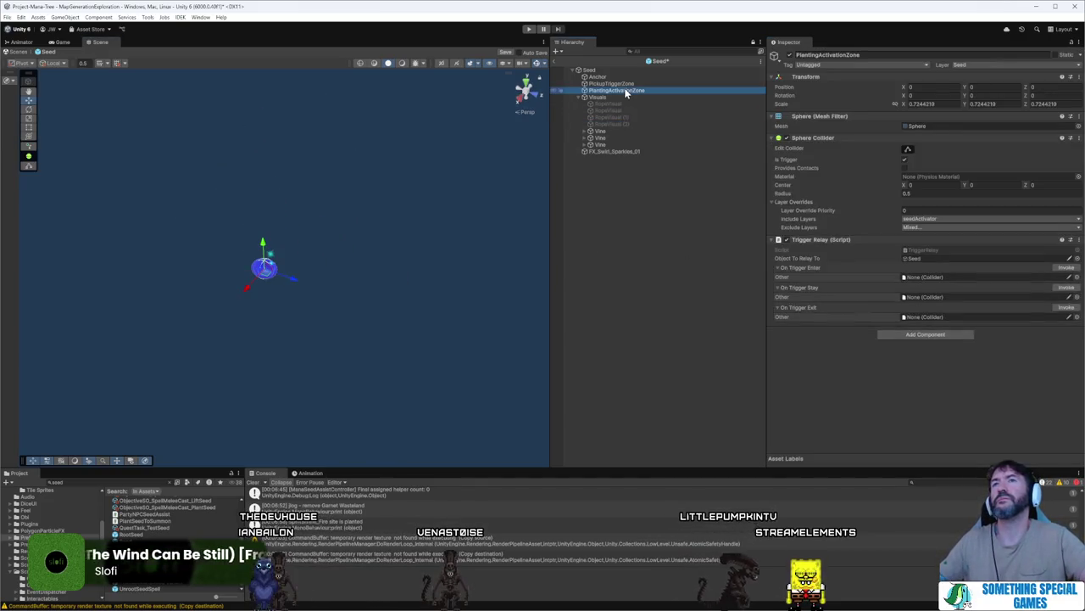
click(590, 70)
click(636, 83)
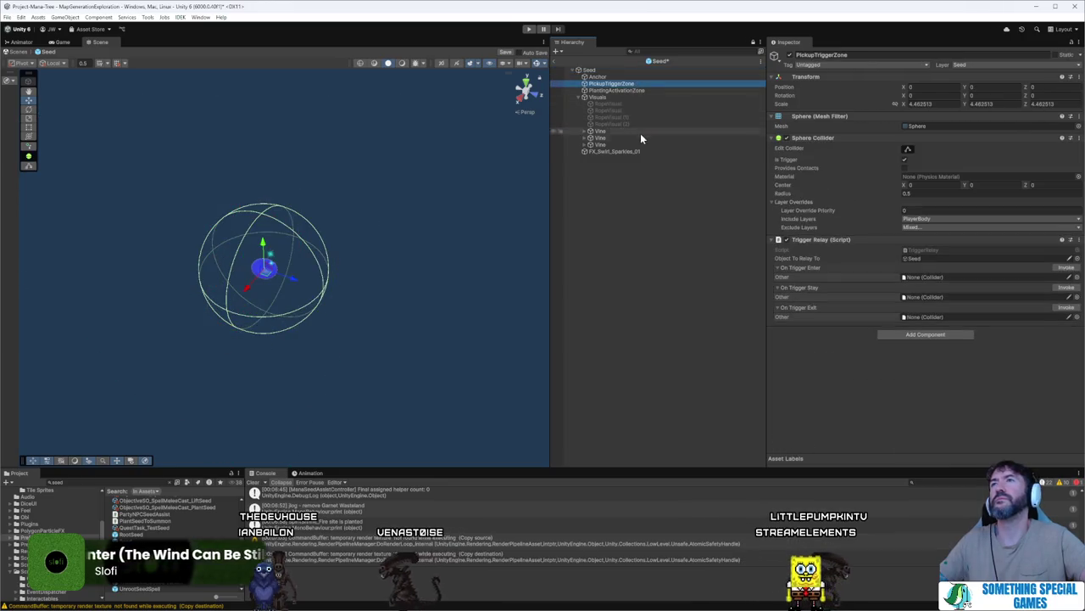
click(642, 151)
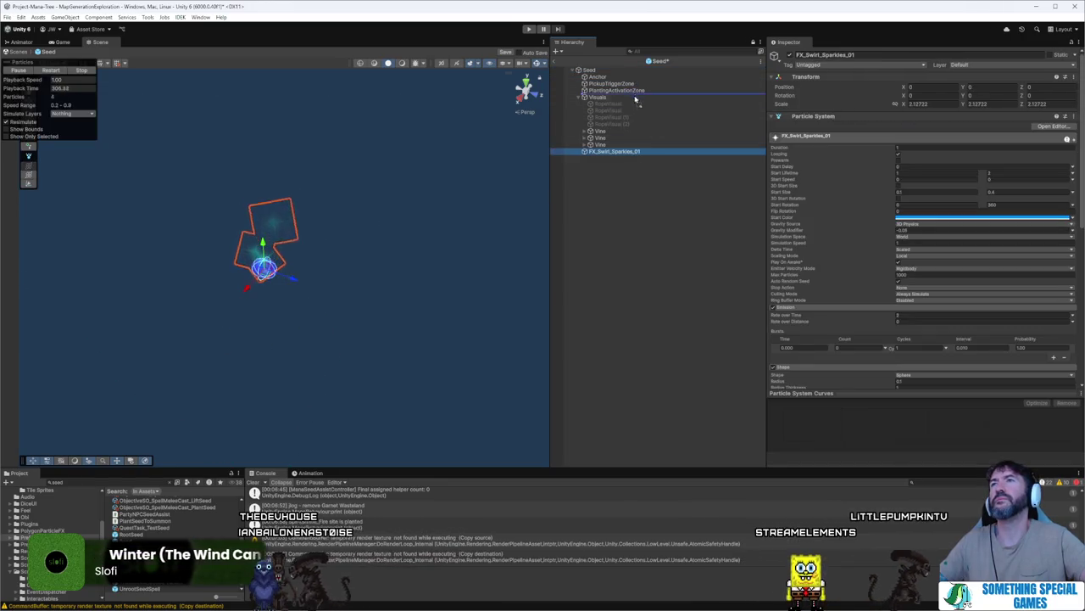
drag(635, 99, 633, 98)
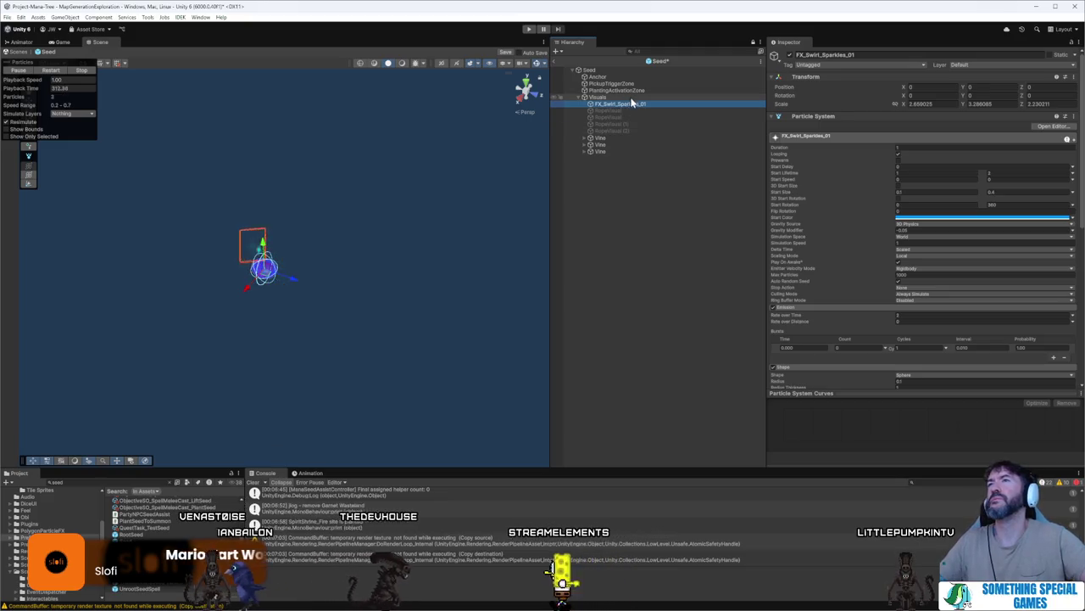
key(ctrl+z)
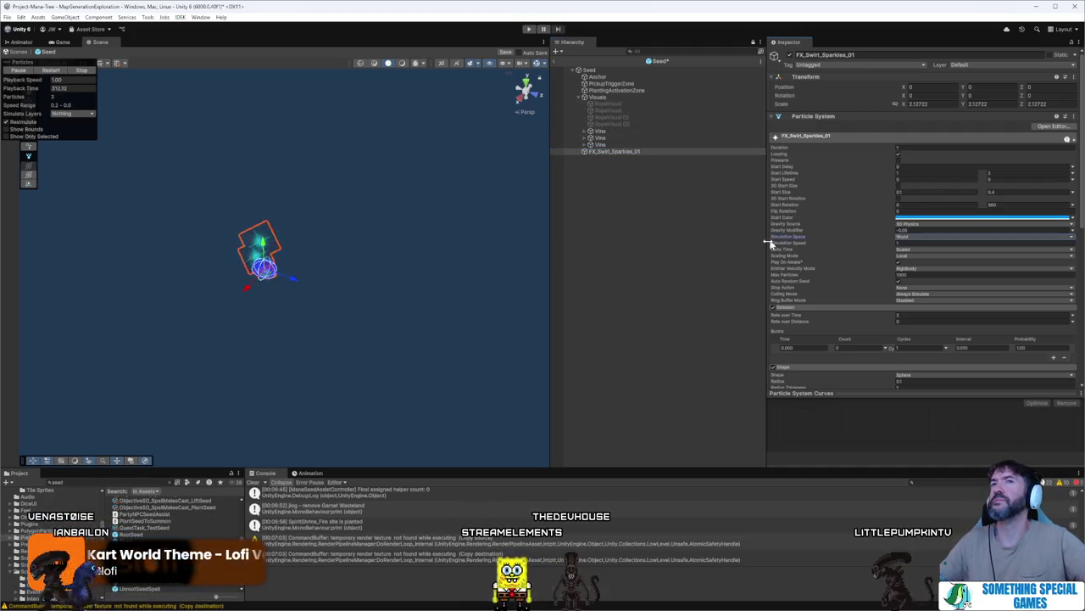
- Reselect FX_Swirl_Sparkles_01 and enter Play mode with Ctrl+P
click(712, 248)
click(662, 152)
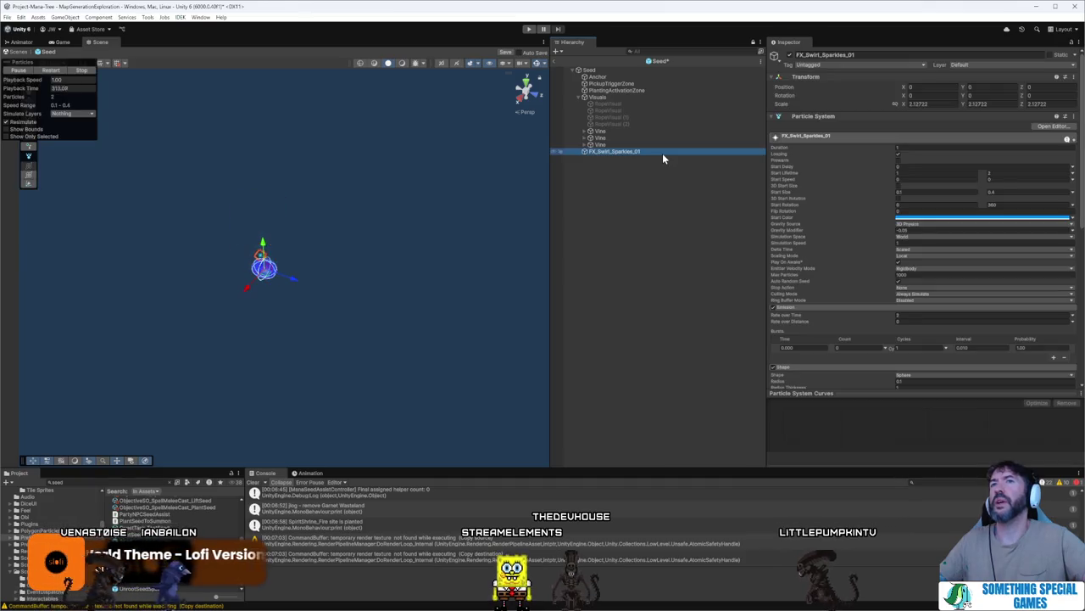
key(ctrl+p)
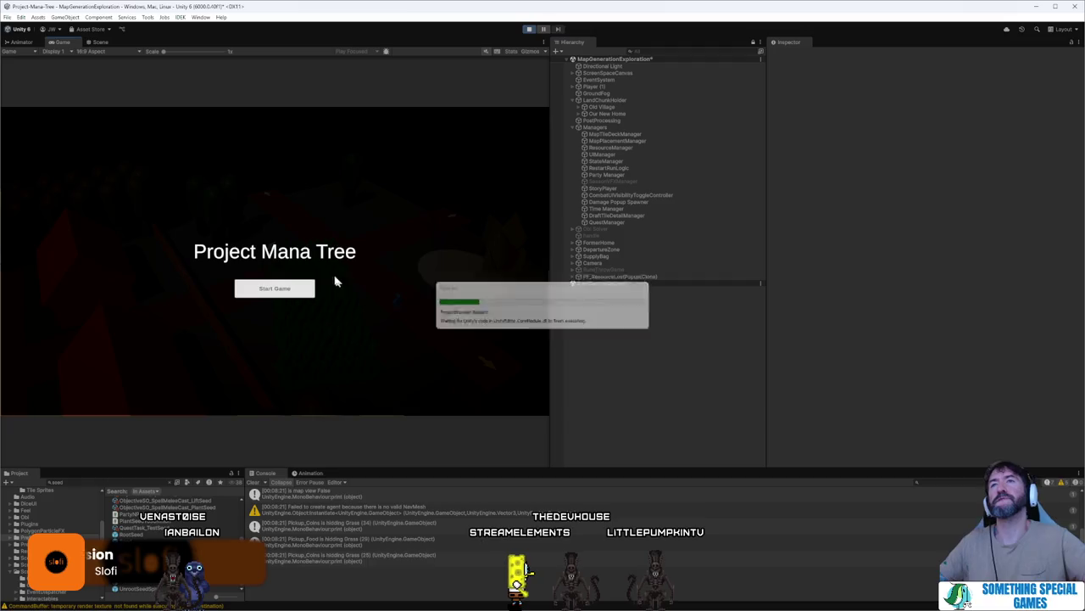
- Start the game maximized, place The Last Mana Seed section, and walk the mage leading the seed
click(284, 286)
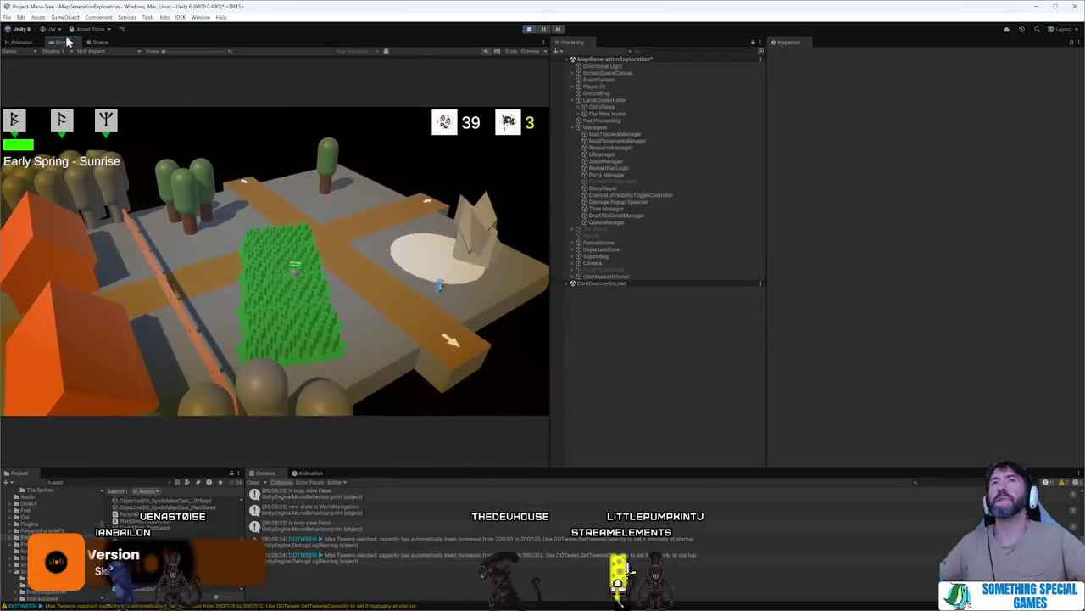
key(shift+space)
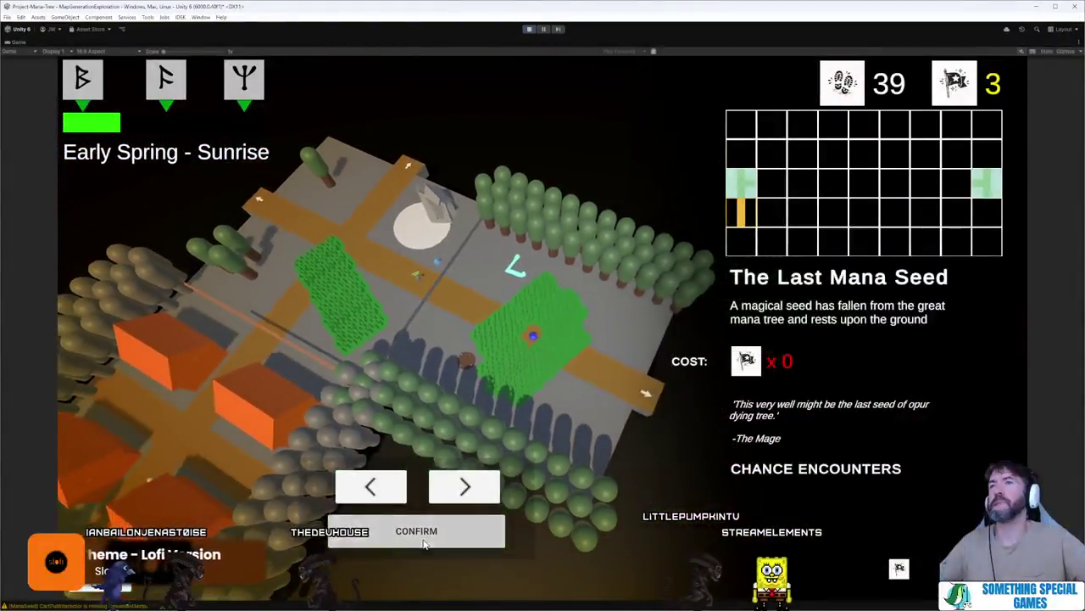
click(639, 418)
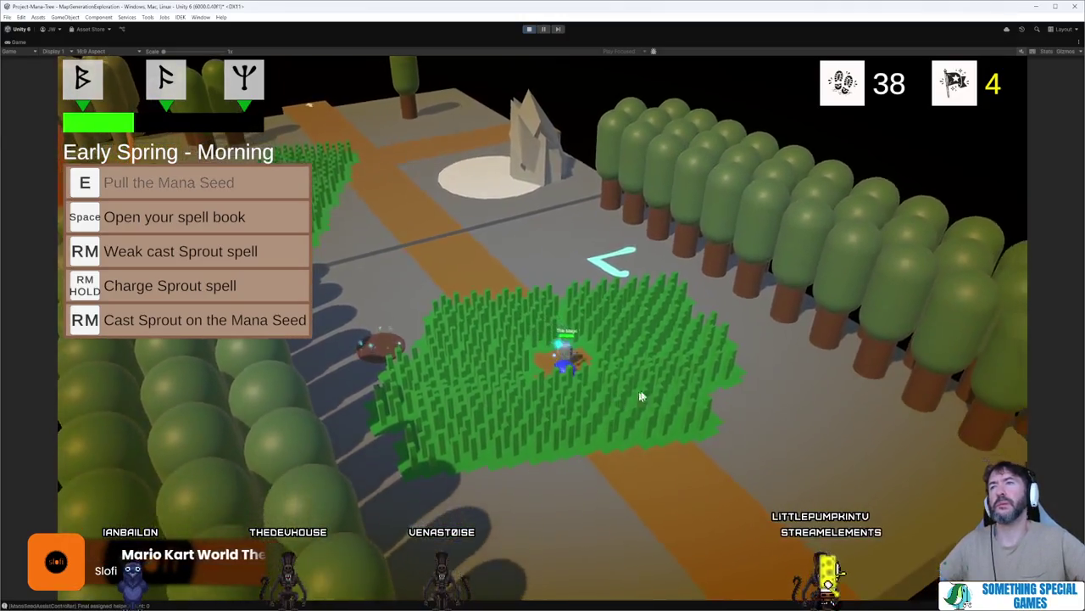
click(660, 451)
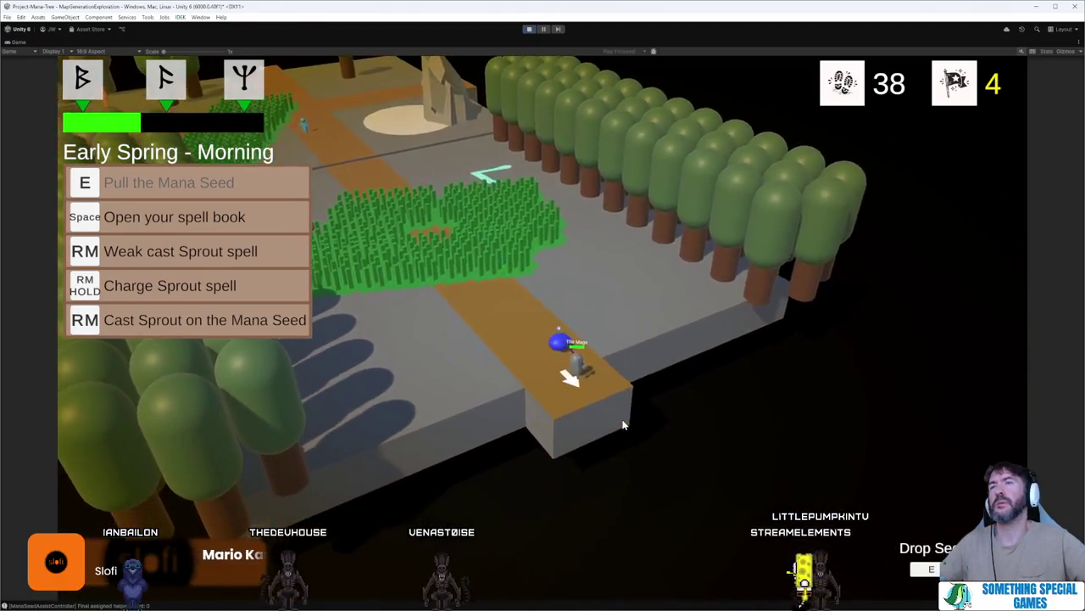
click(407, 317)
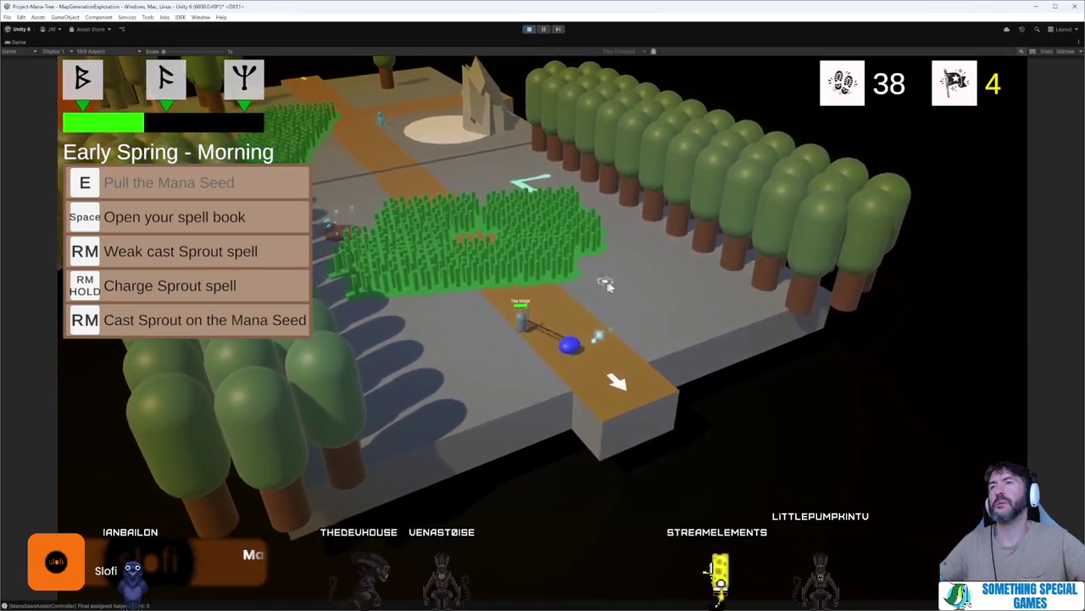
click(691, 271)
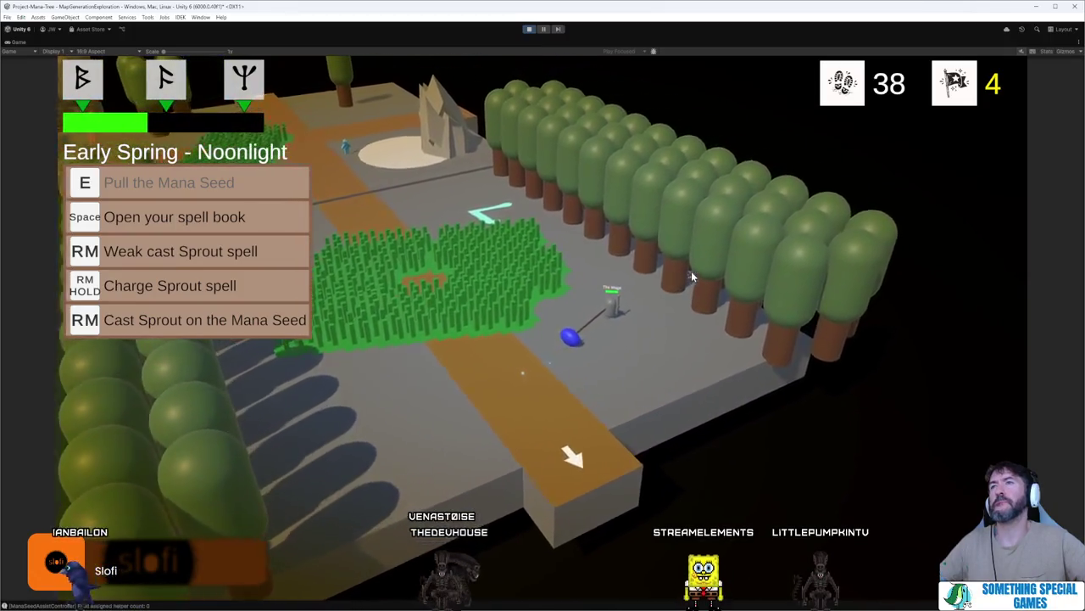
click(532, 439)
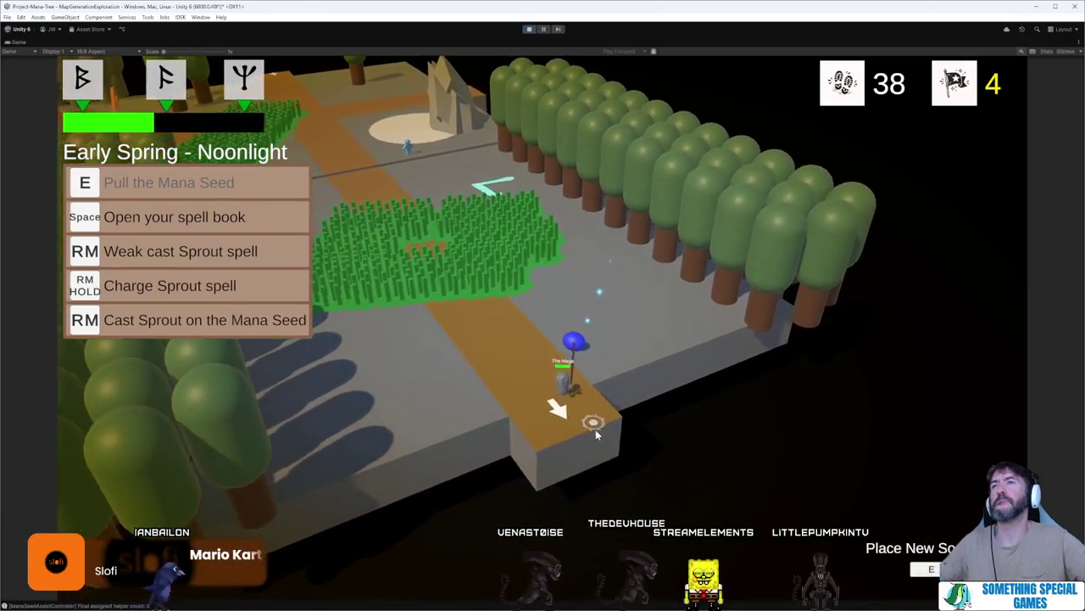
- Place the Fishing Bend section, walk the mage into it with the seed, then stop the game
key(e)
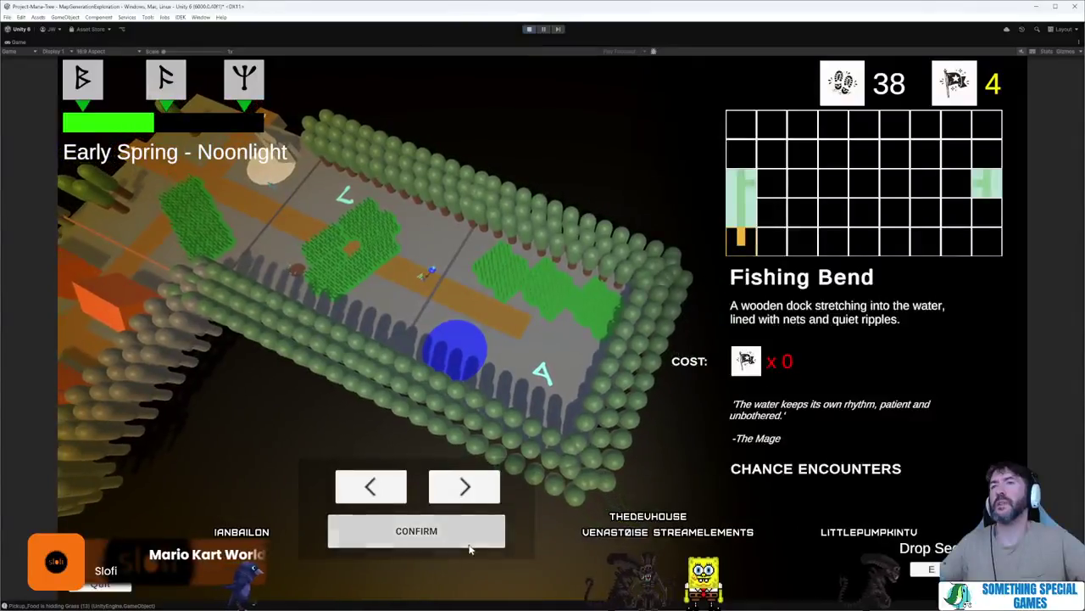
click(494, 325)
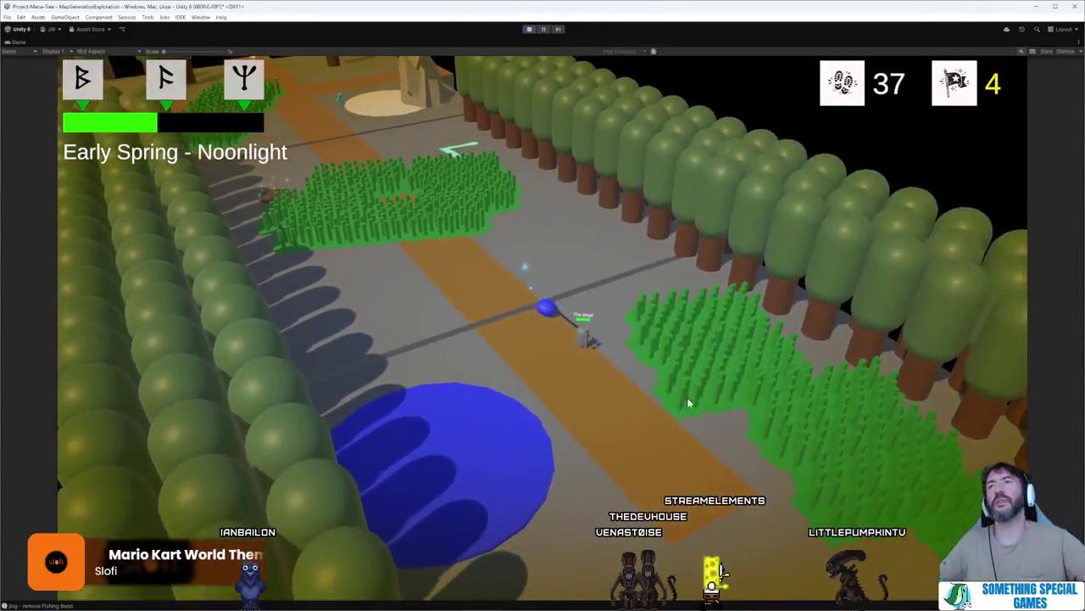
click(686, 432)
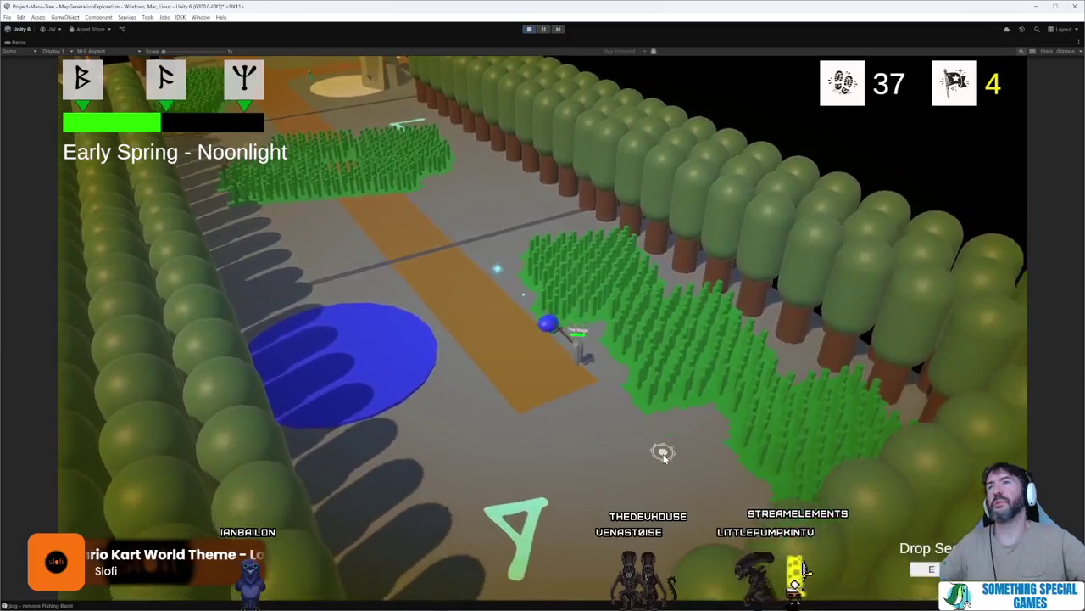
click(387, 203)
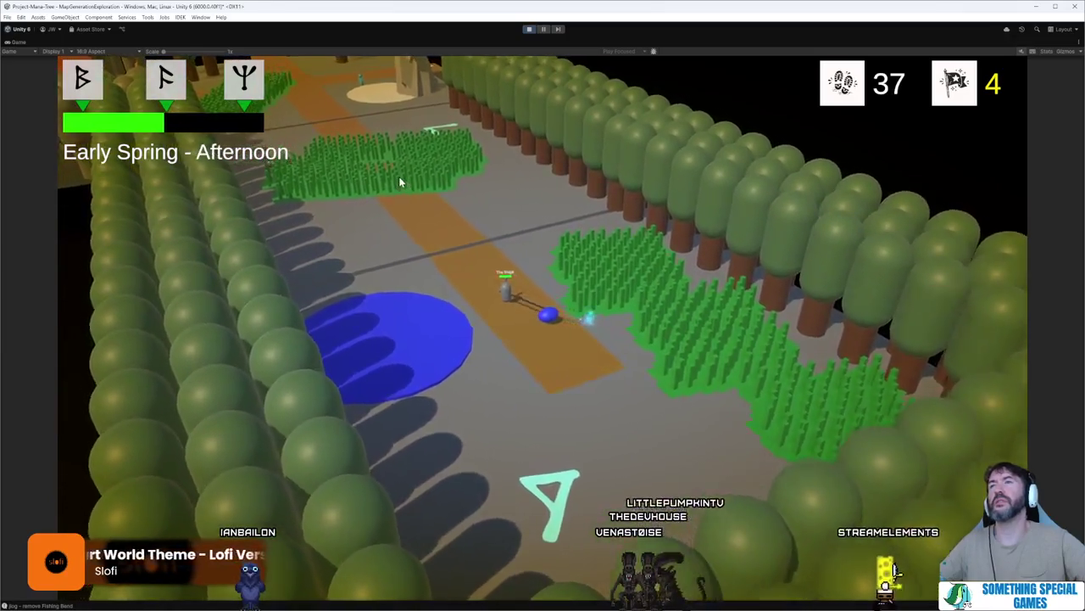
click(400, 178)
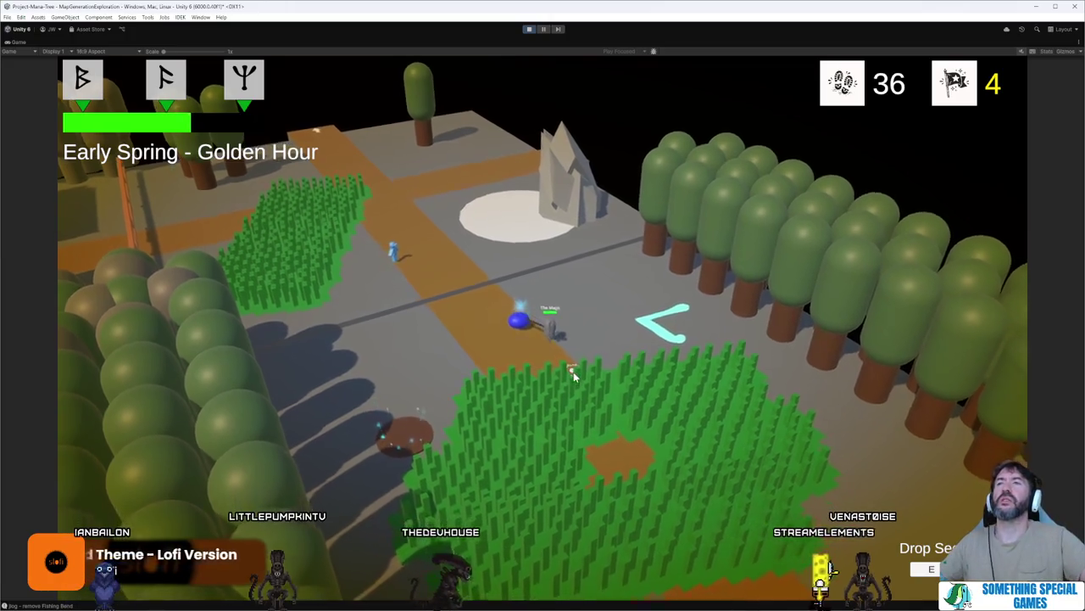
click(528, 29)
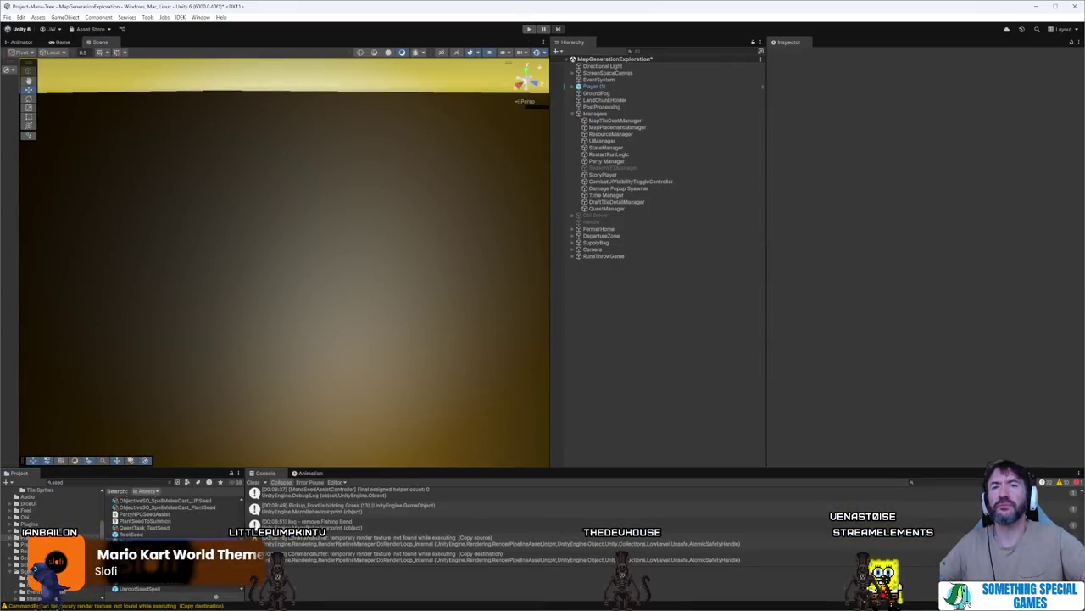
- Switch the Seed prefab's FX_Swirl_Sparkles_01 Simulation Space from World to Local, then replay the game
double_click(135, 534)
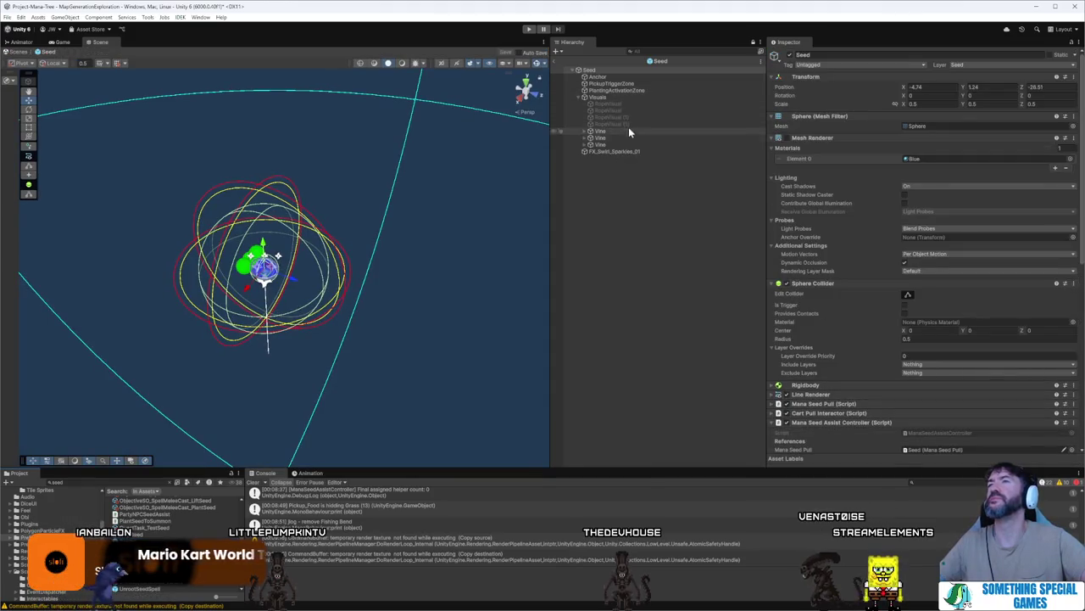
click(637, 151)
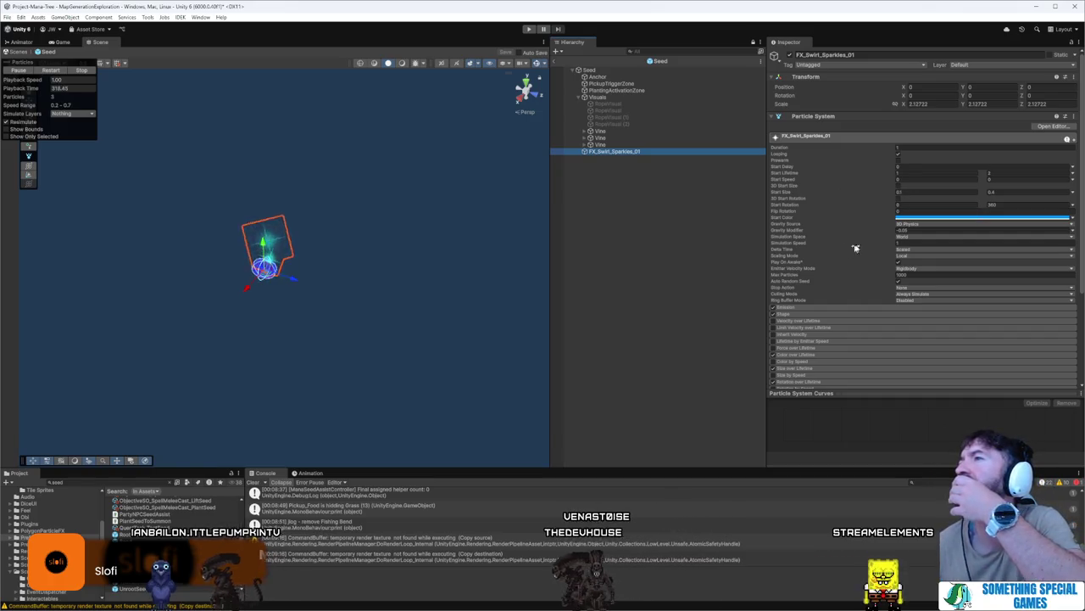
click(907, 237)
click(911, 245)
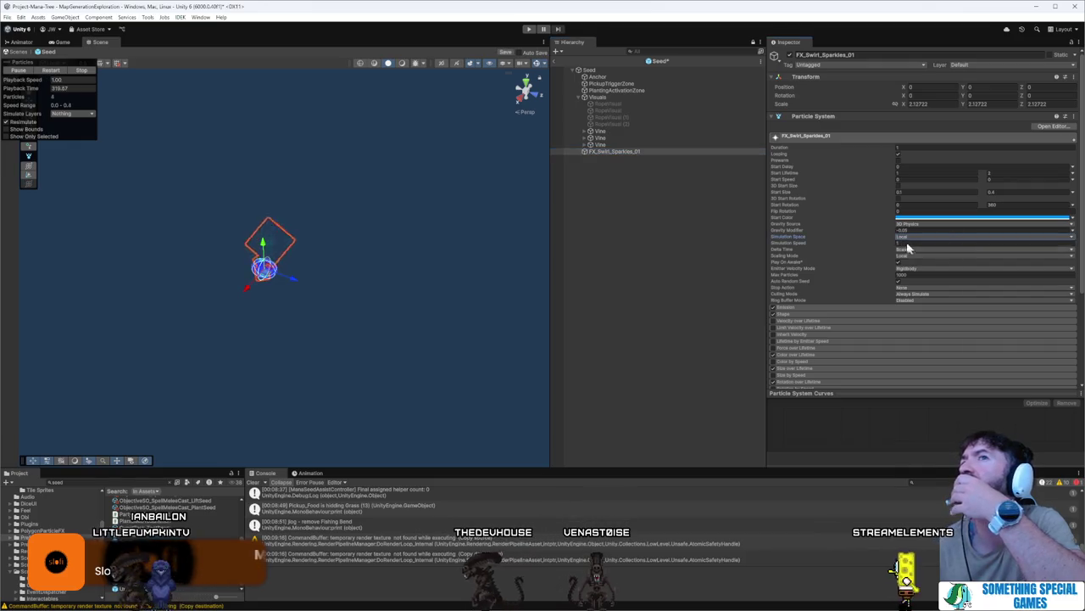
click(528, 29)
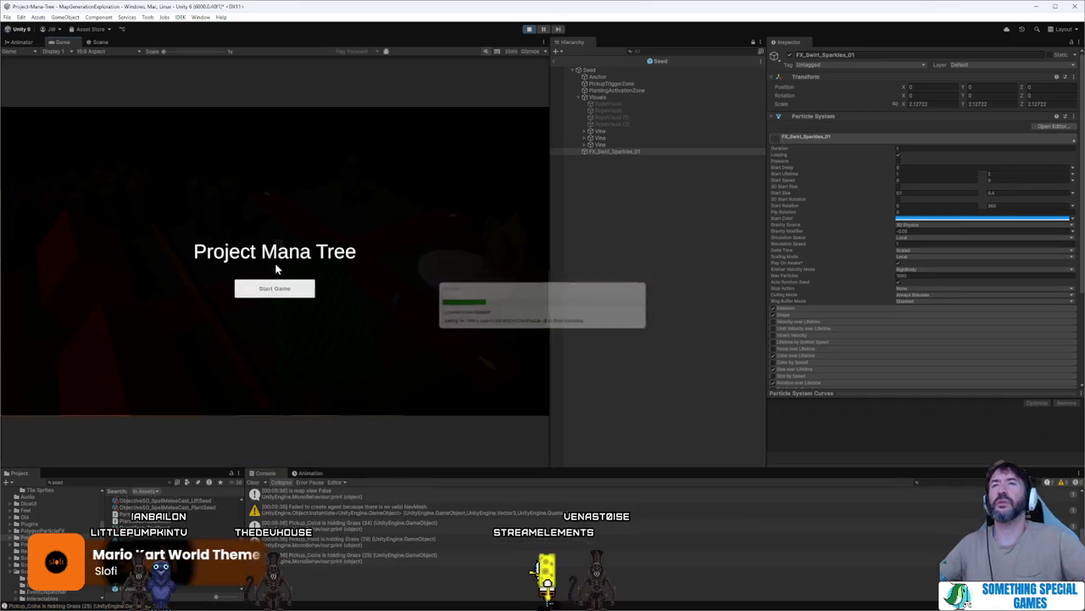
- Start the game maximized and place The Last Mana Seed section
double_click(64, 41)
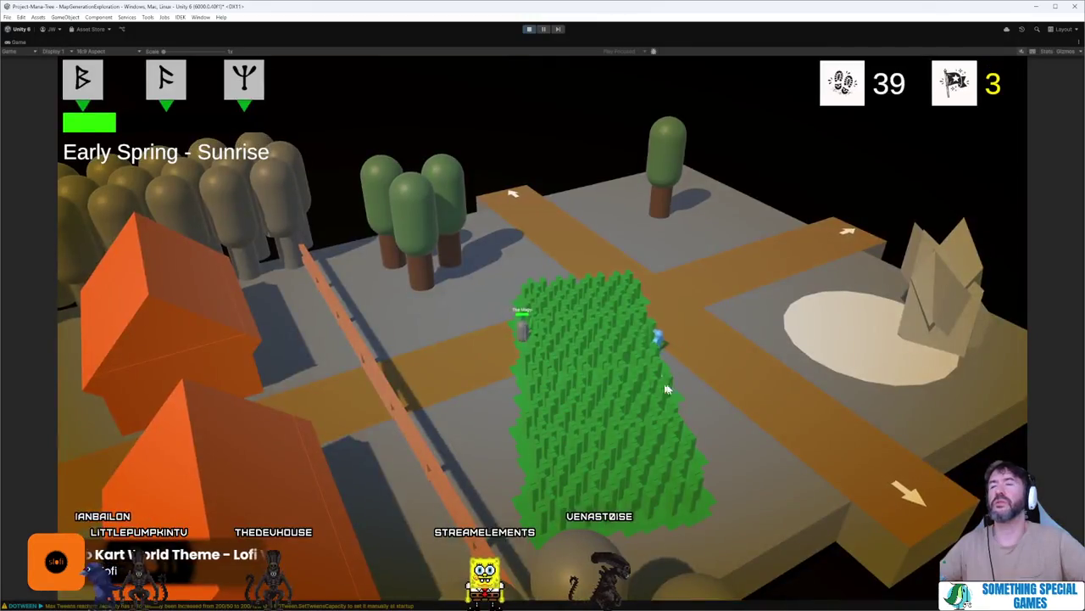
click(831, 466)
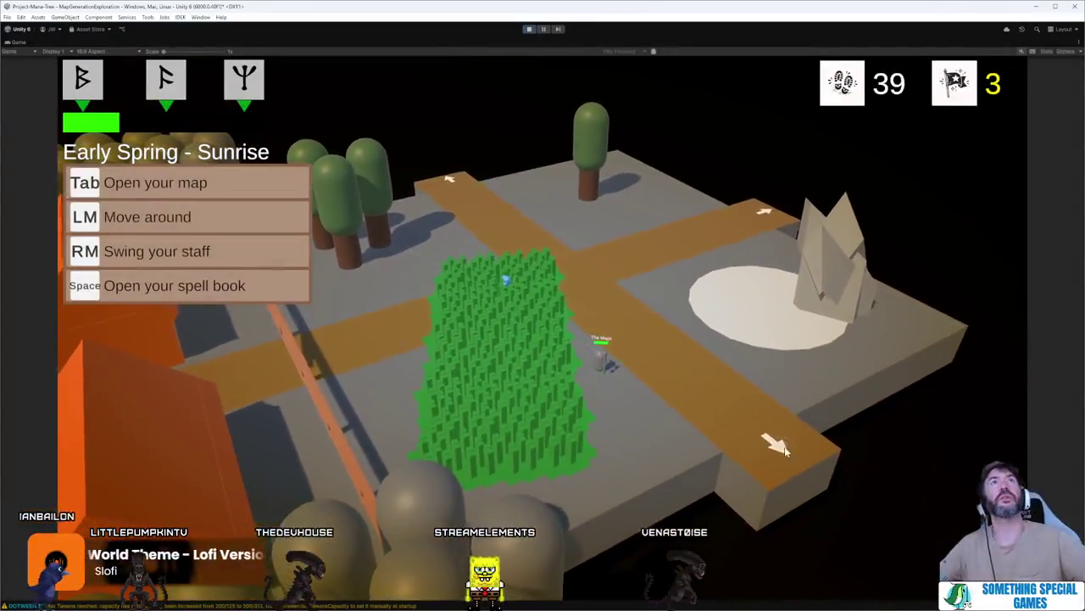
key(e)
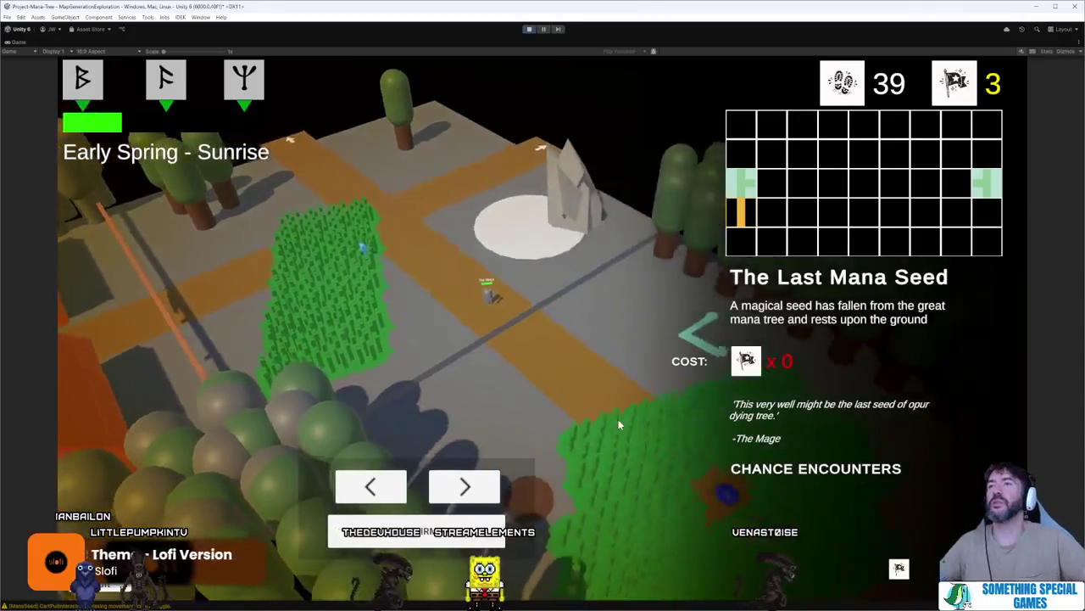
click(658, 420)
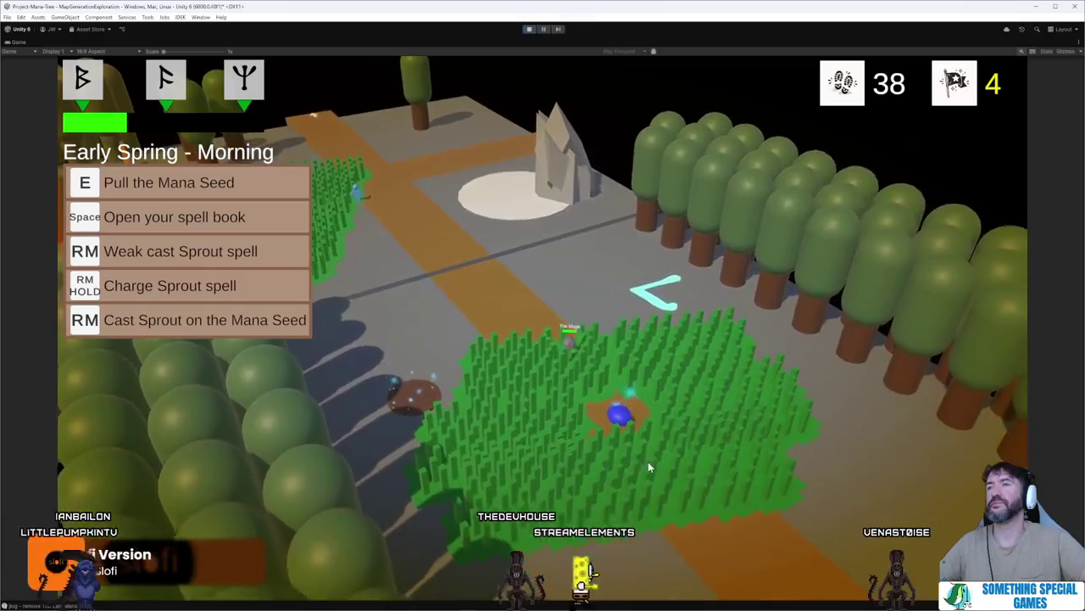
- Lead the mage with the seed along the path toward the Grove Firepit offer, then stop the game
click(648, 461)
click(703, 492)
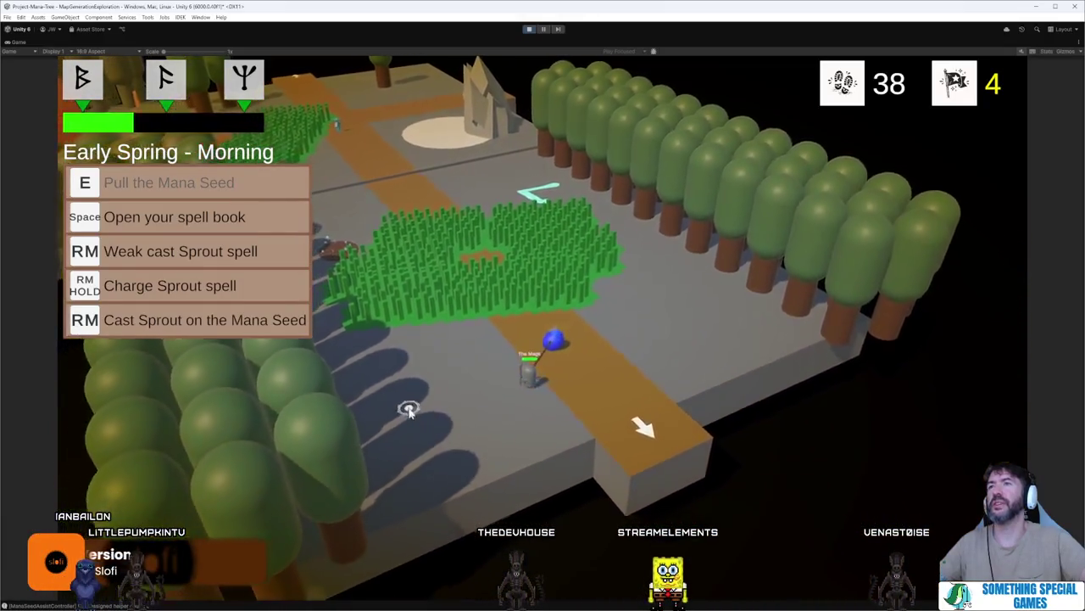
click(782, 288)
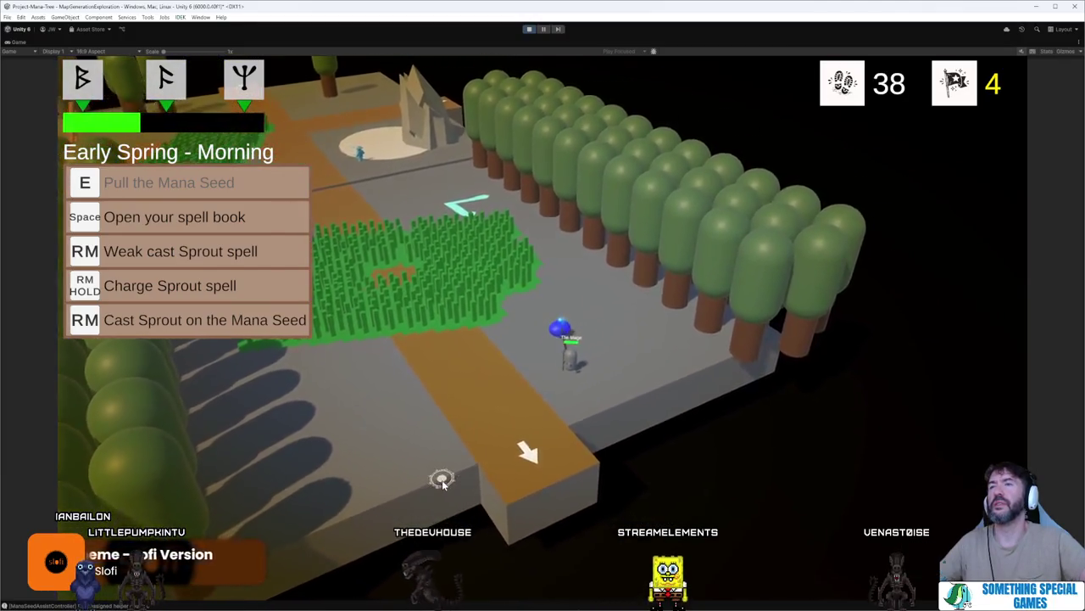
click(428, 469)
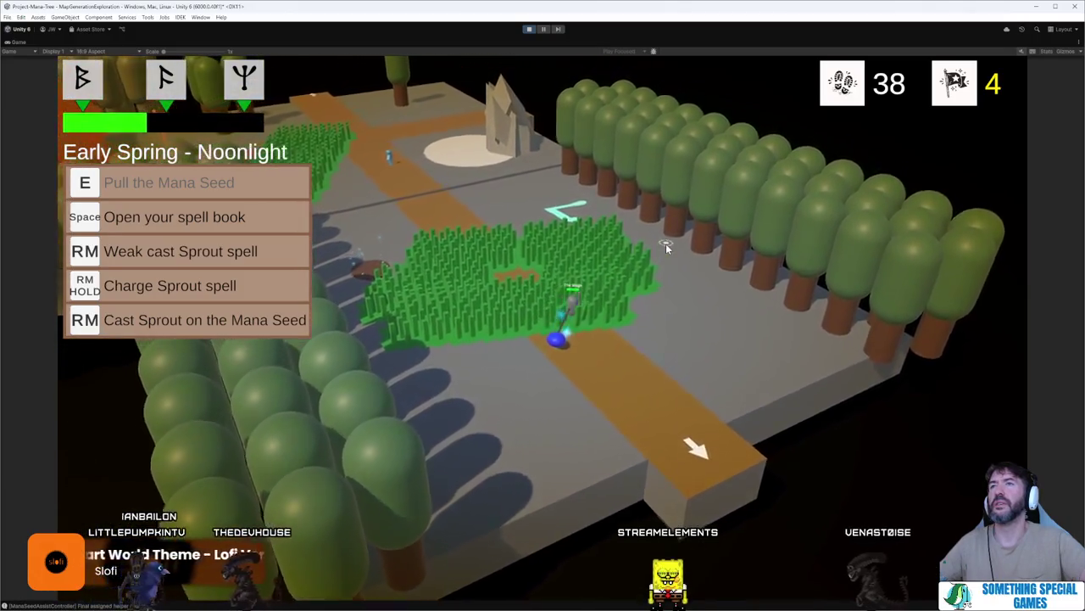
click(643, 514)
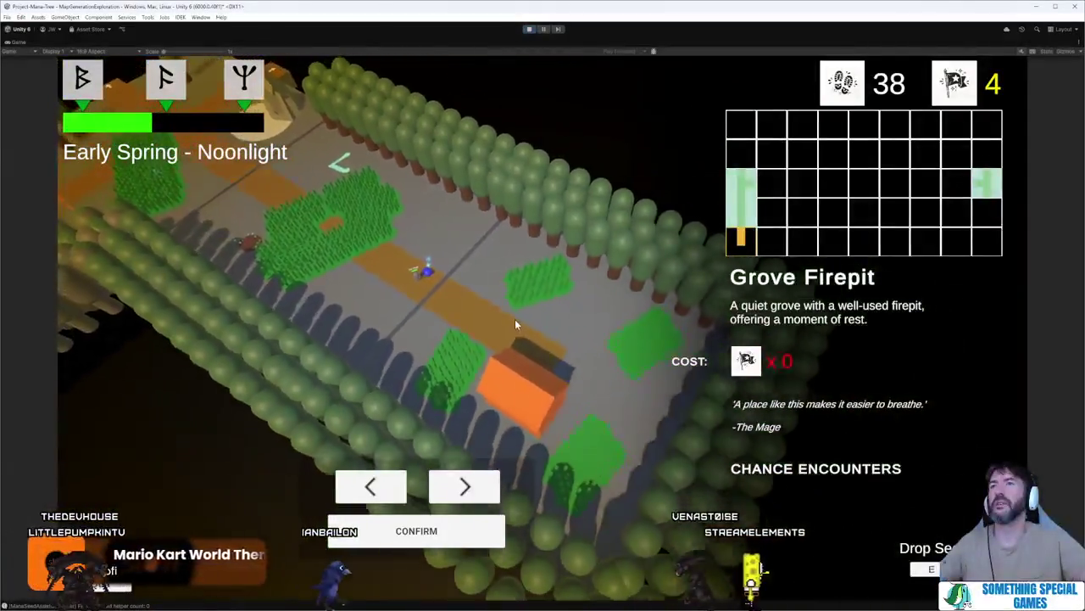
click(530, 30)
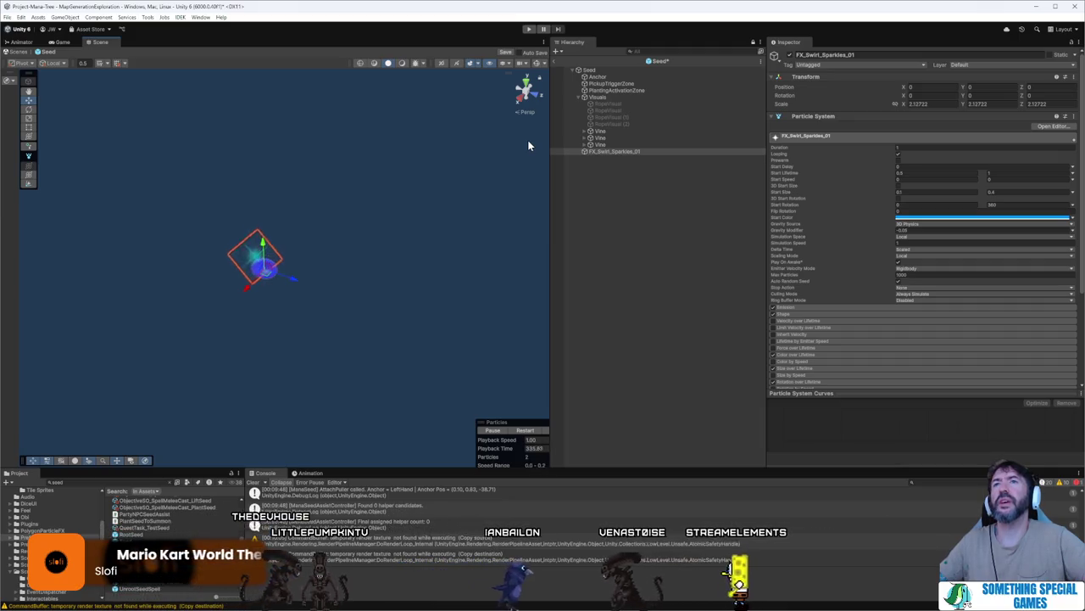
- Exit the Seed prefab via the Hierarchy back arrow to the MapGenerationExploration scene
click(556, 66)
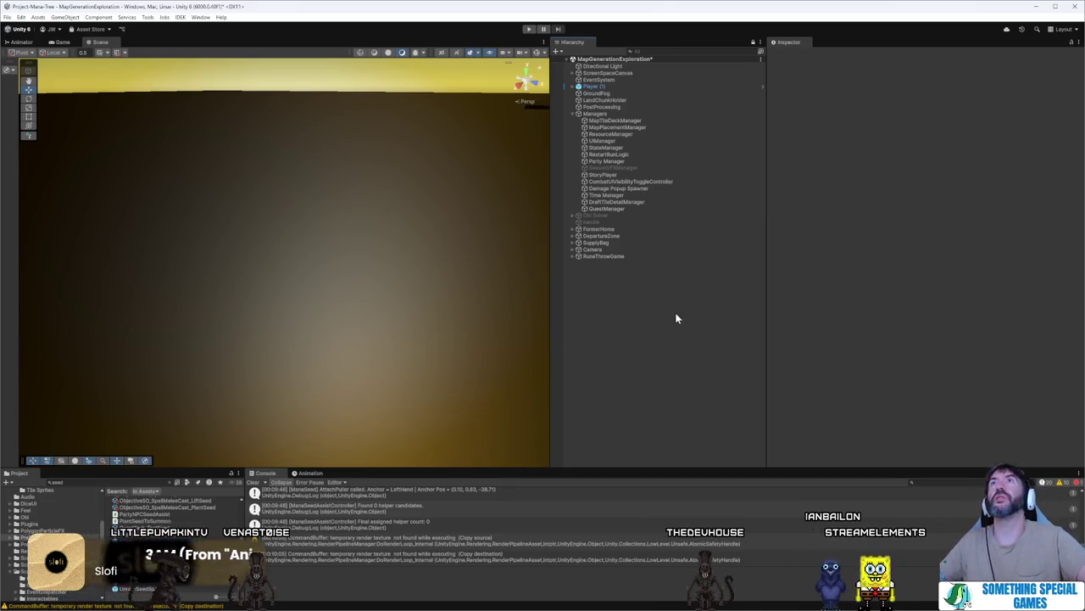
- Switch from Unity to the Sourcetree window with Alt+Tab
mouse_move(966, 605)
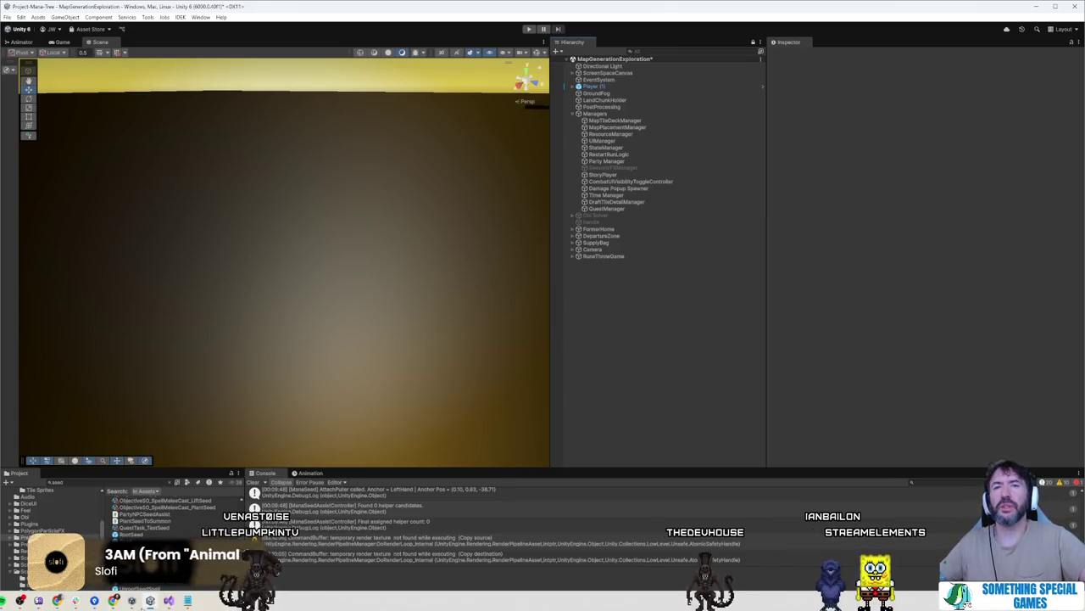
mouse_move(113, 600)
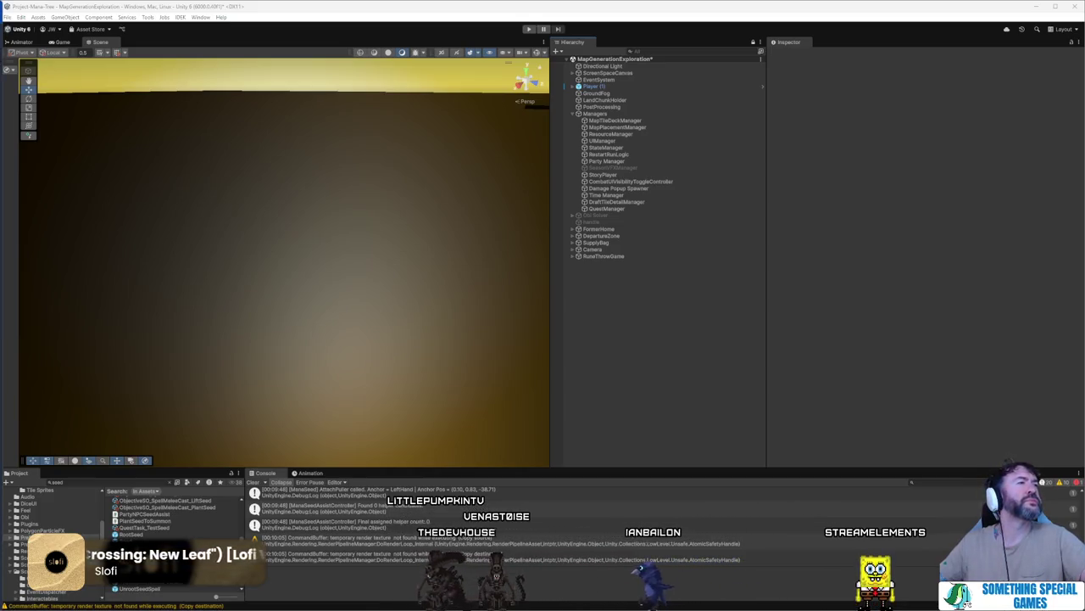
key(alt+Tab)
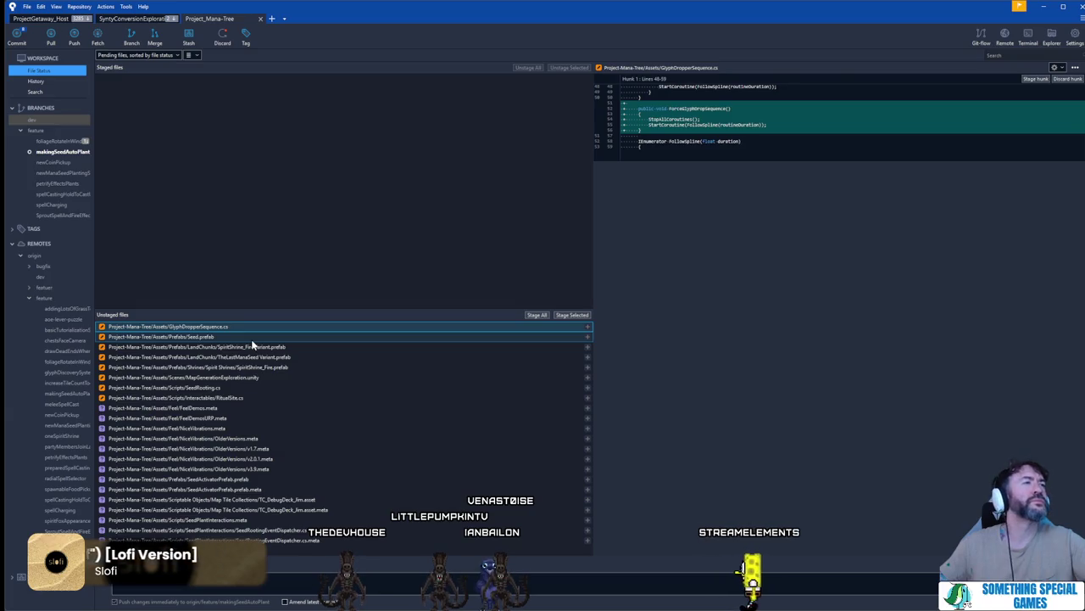
- Stage Seed.prefab, the shrine prefabs, SeedRooting.cs and RitualSite.cs
shift+click(252, 342)
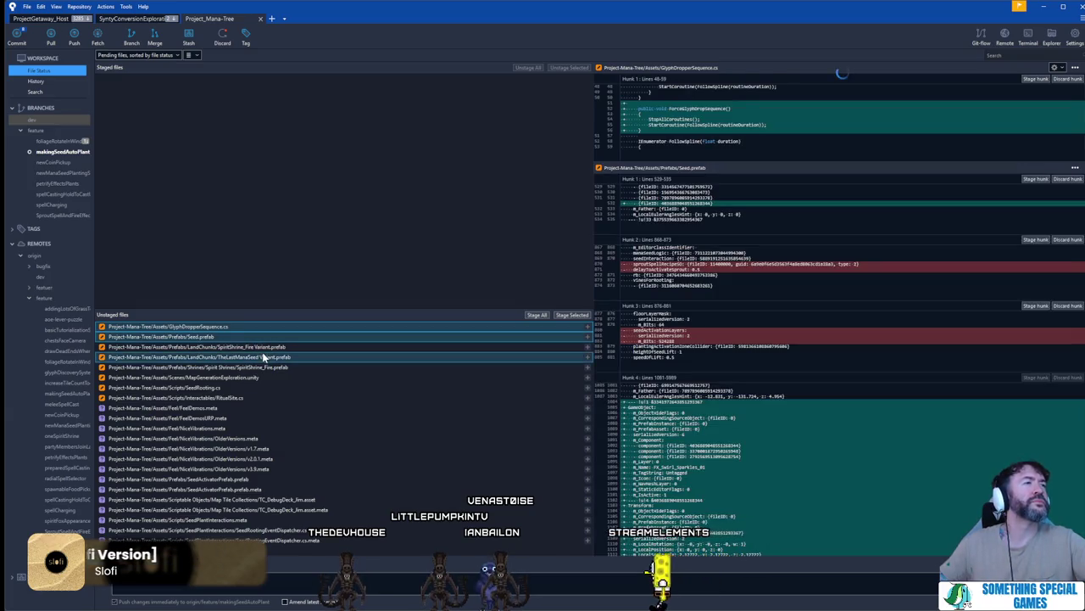
shift+click(262, 357)
shift+click(268, 367)
shift+click(263, 378)
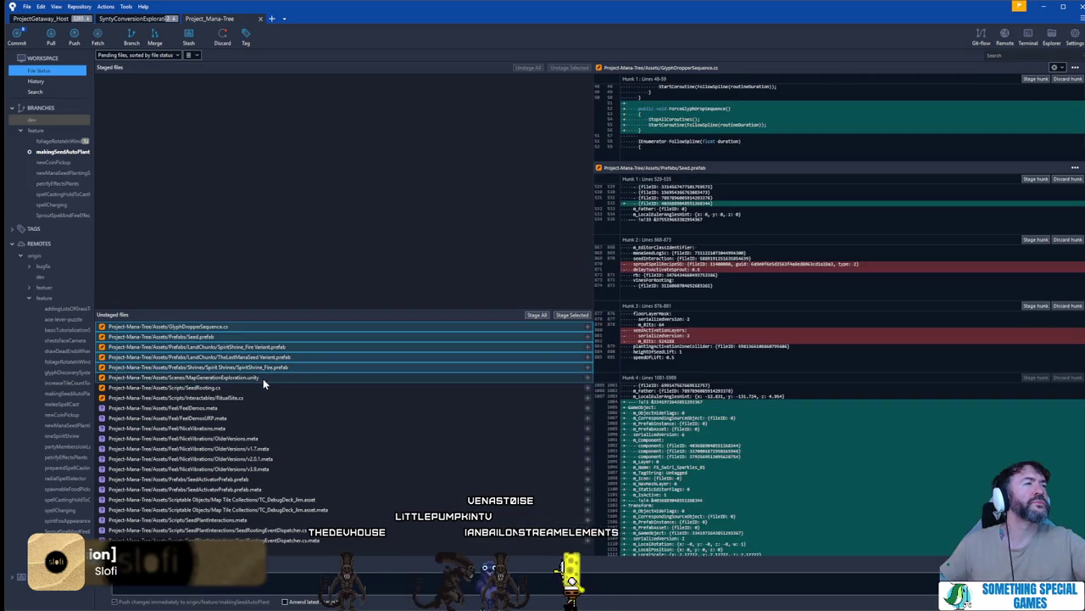
shift+click(258, 387)
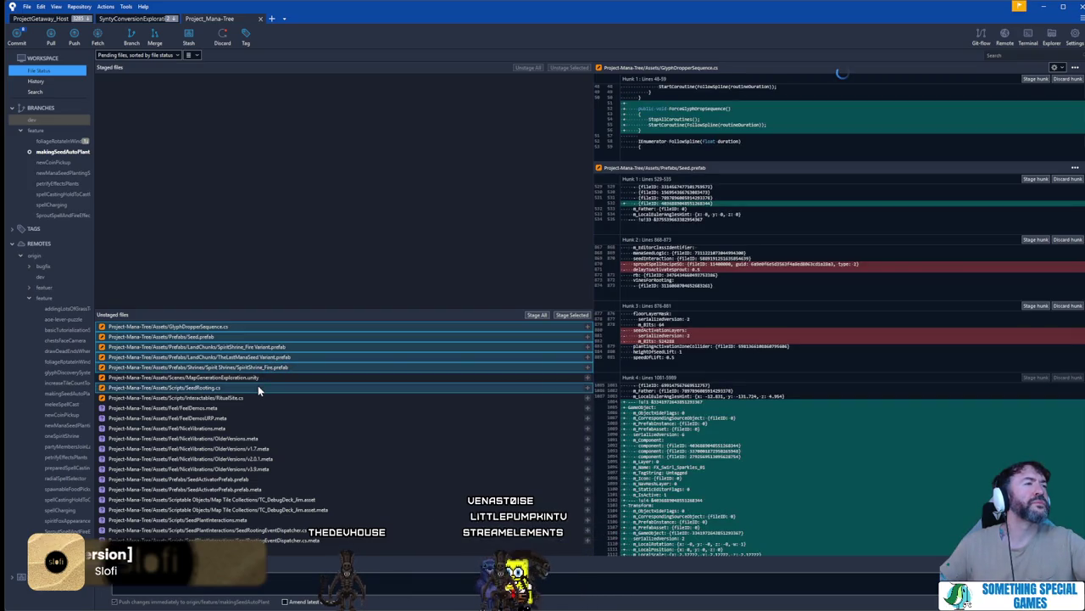
ctrl+click(263, 397)
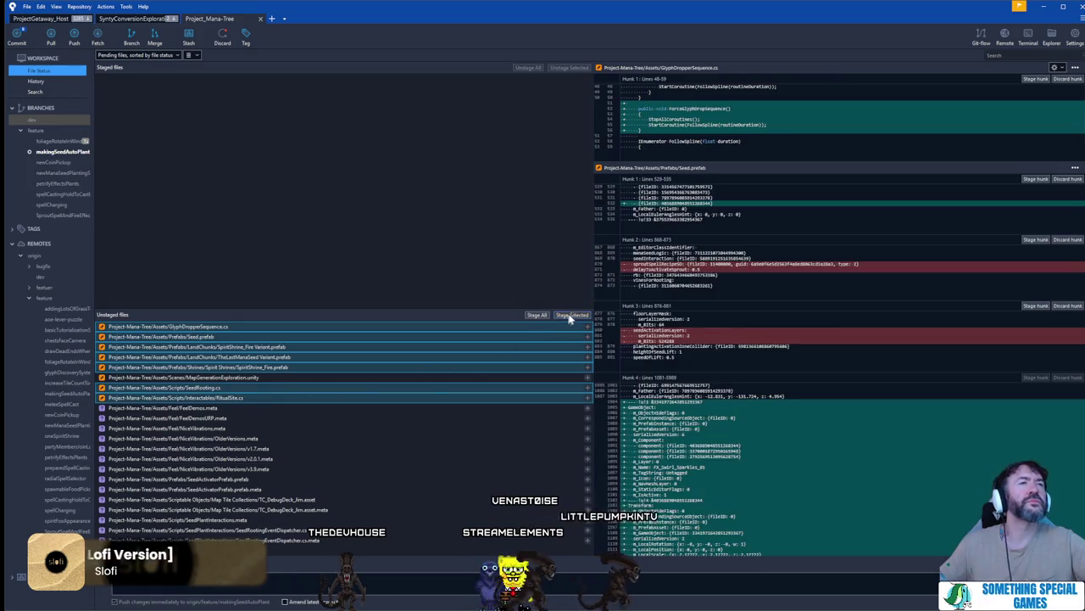
click(569, 313)
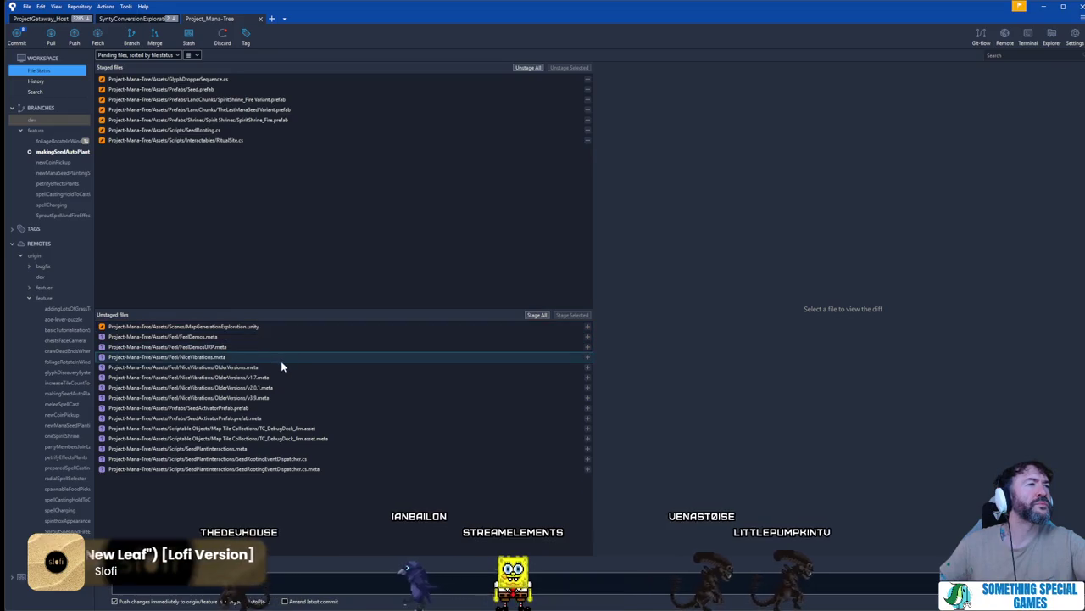
- Stage the SeedActivatorPrefab and TC_DebugDeck_Jim files along with their meta files
click(276, 407)
ctrl+click(279, 418)
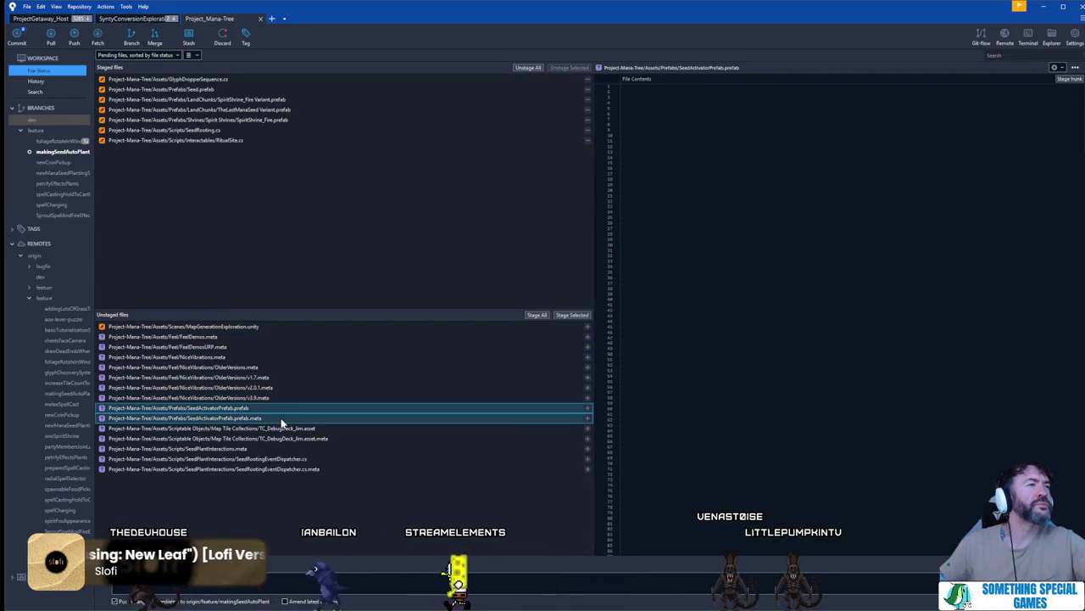
click(564, 315)
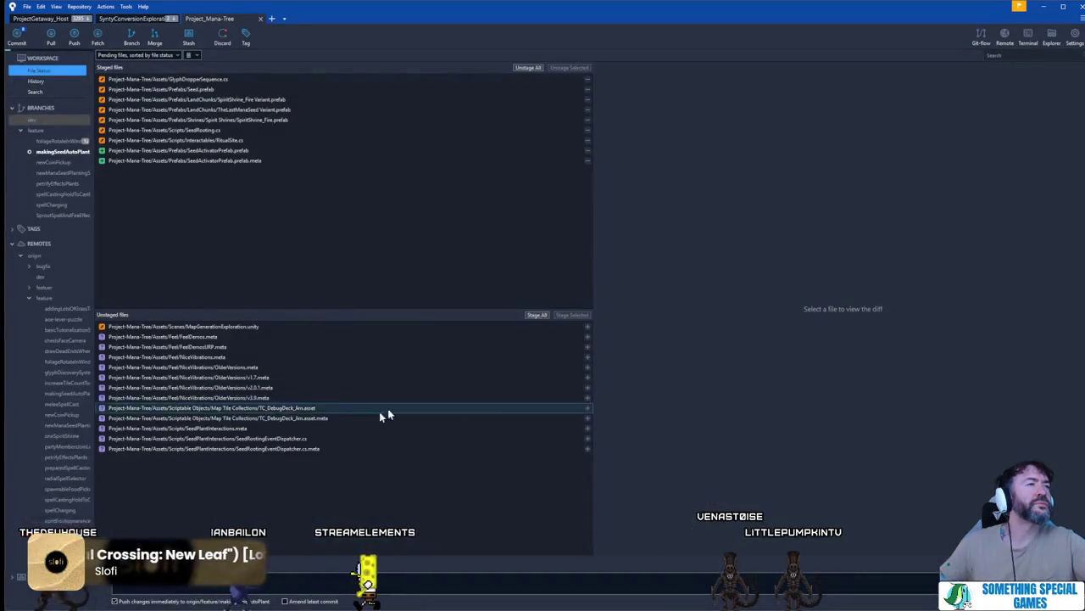
click(339, 407)
ctrl+click(339, 418)
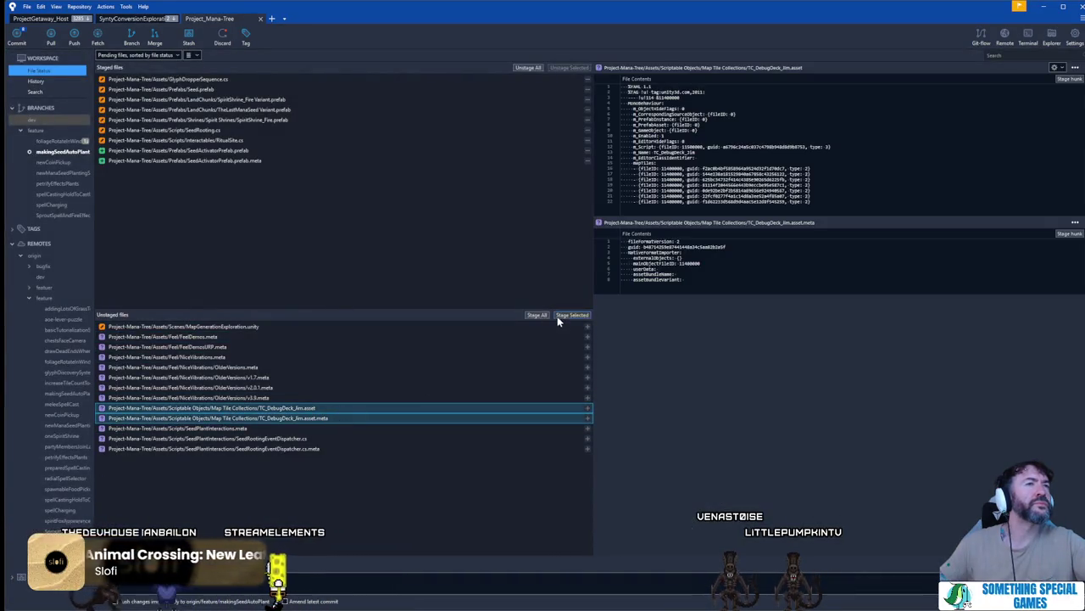
click(572, 314)
- Stage the SeedPlantInteractions and SeedRoutingEventDispatcher script and meta files
click(270, 411)
ctrl+click(270, 418)
ctrl+click(279, 428)
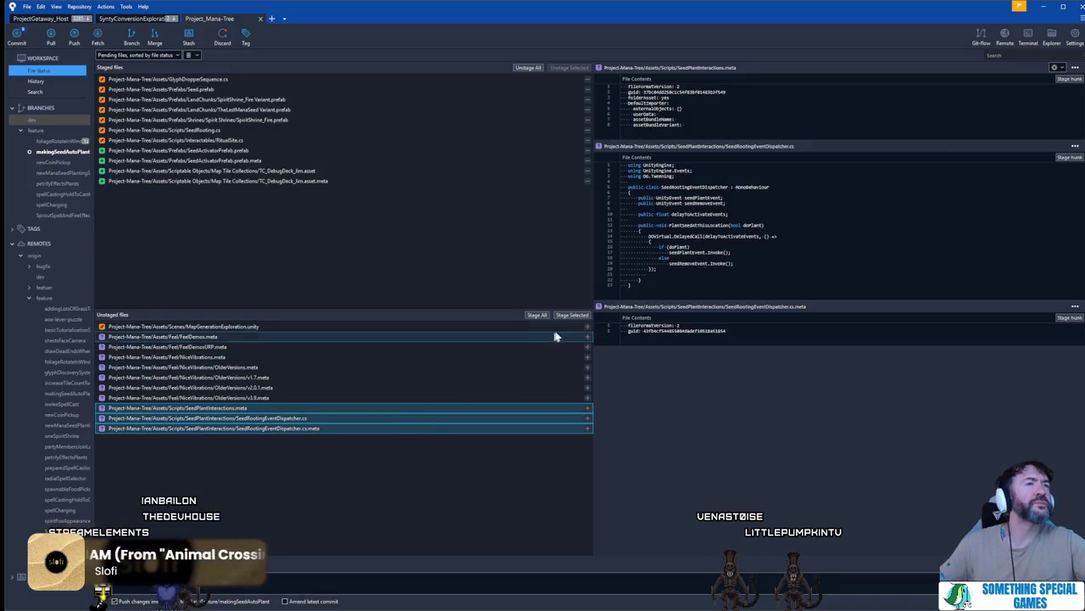
click(572, 315)
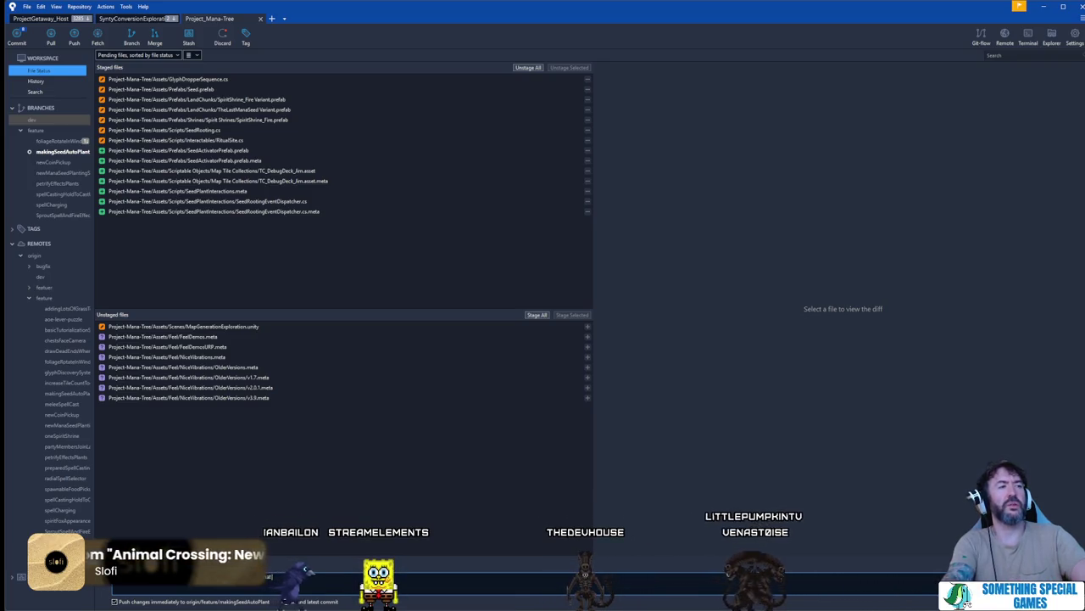
- Commit and push with message 'will call wve', then return to Unity and start the game
text( will root the seed and)
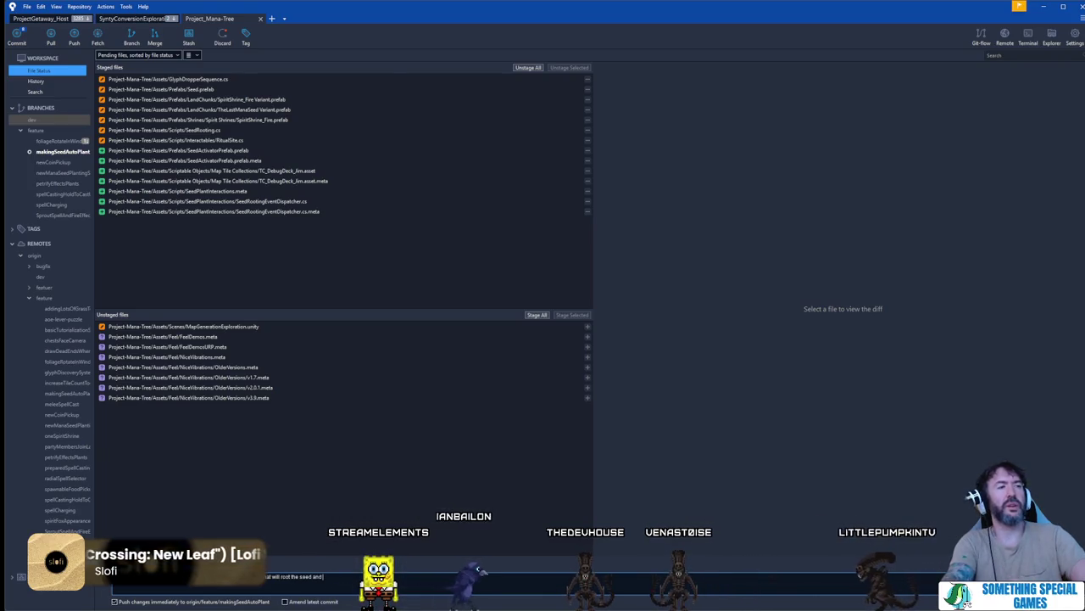
text( call whate)
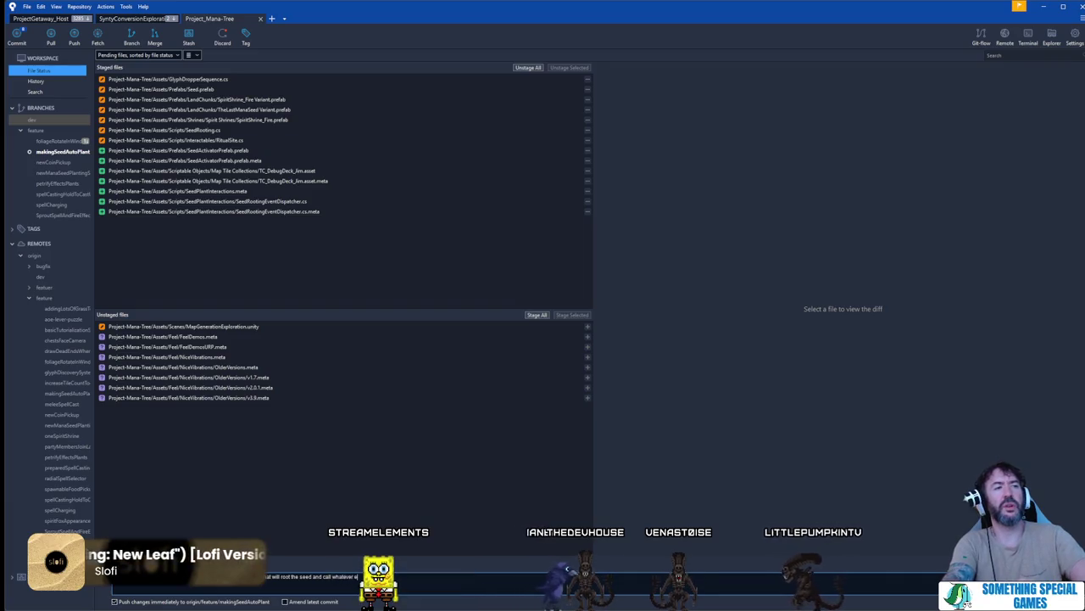
text(vents you want)
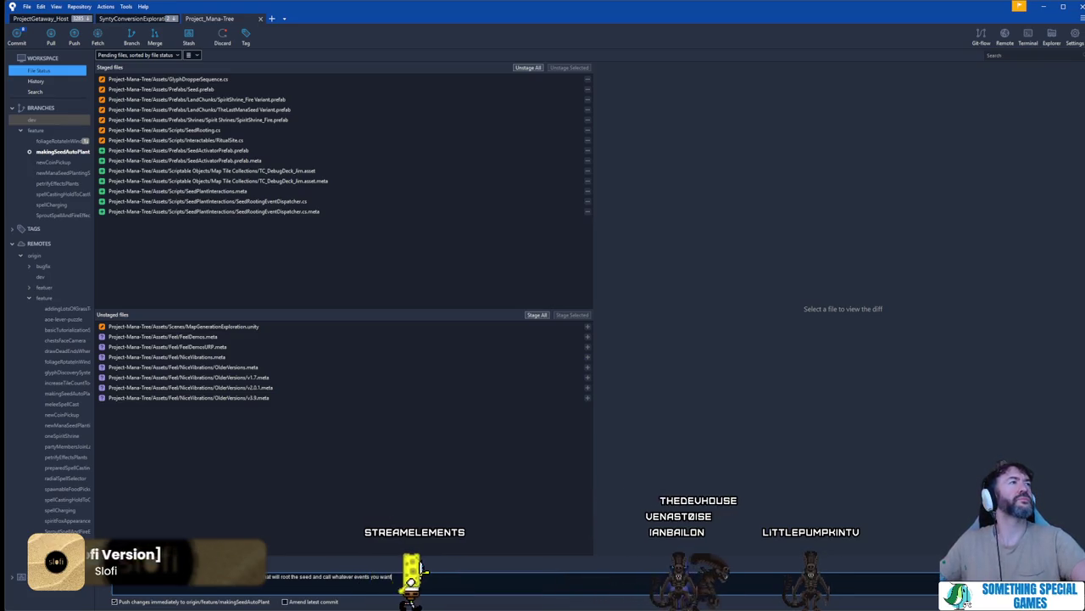
key(ctrl+Return)
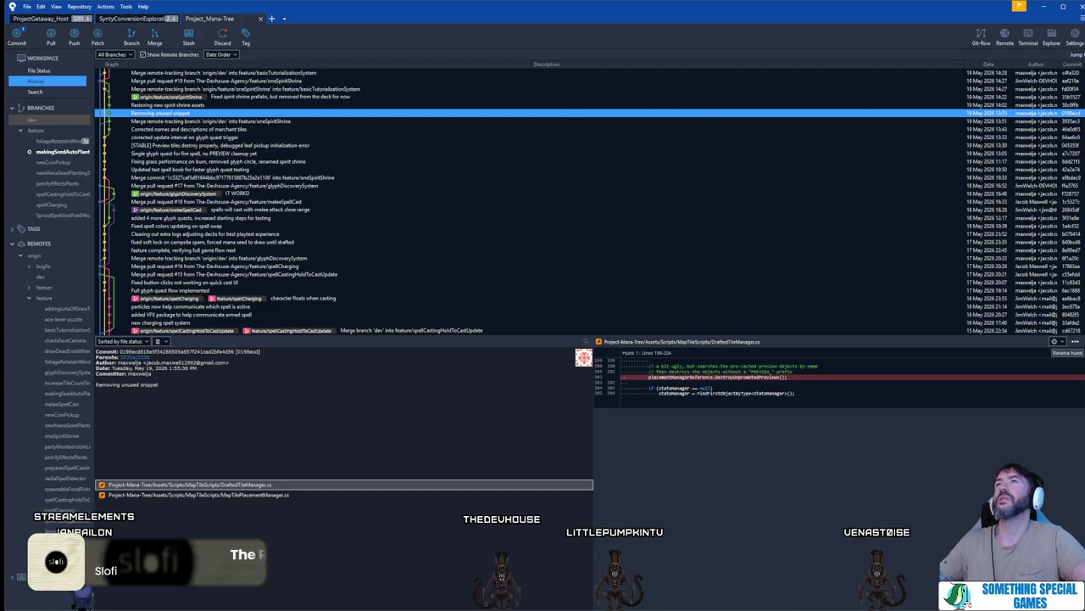
key(alt+Tab)
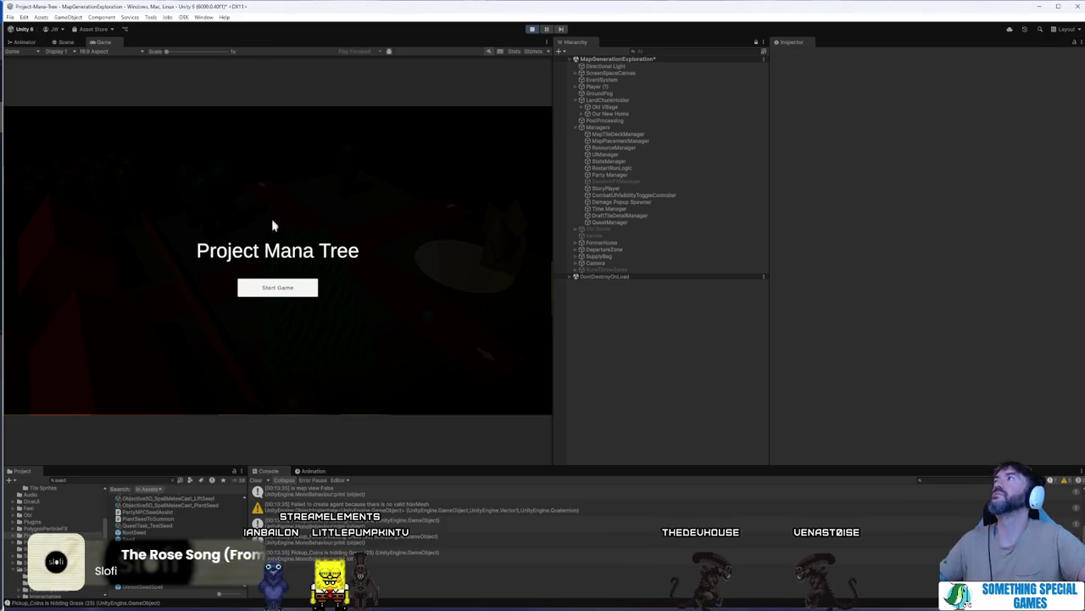
click(278, 287)
- Maximize the game, place The Last Mana Seed tile, and walk the mage to the seed
double_click(106, 42)
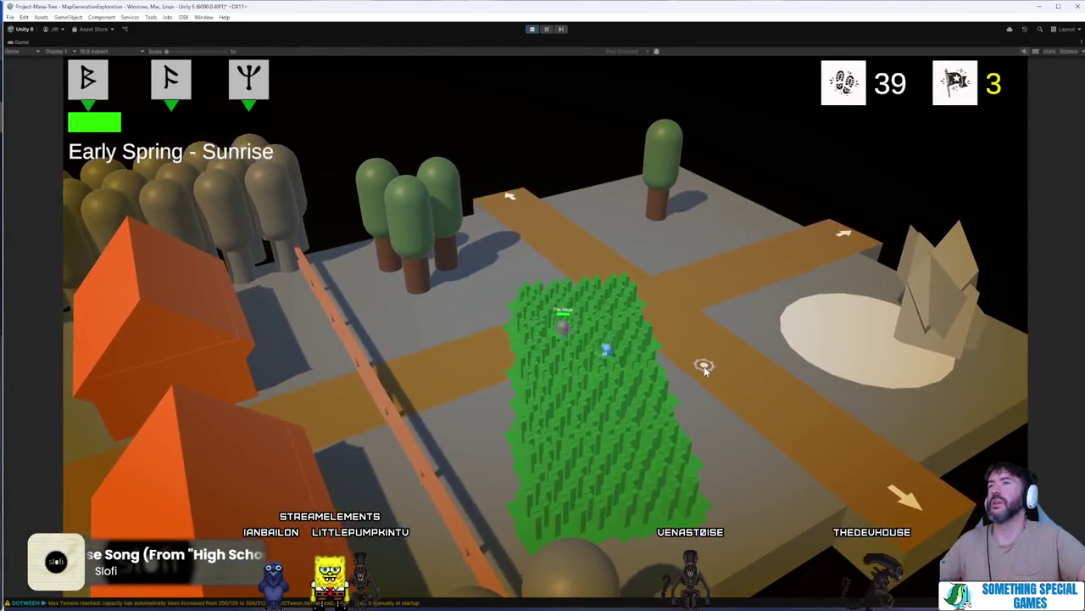
click(703, 366)
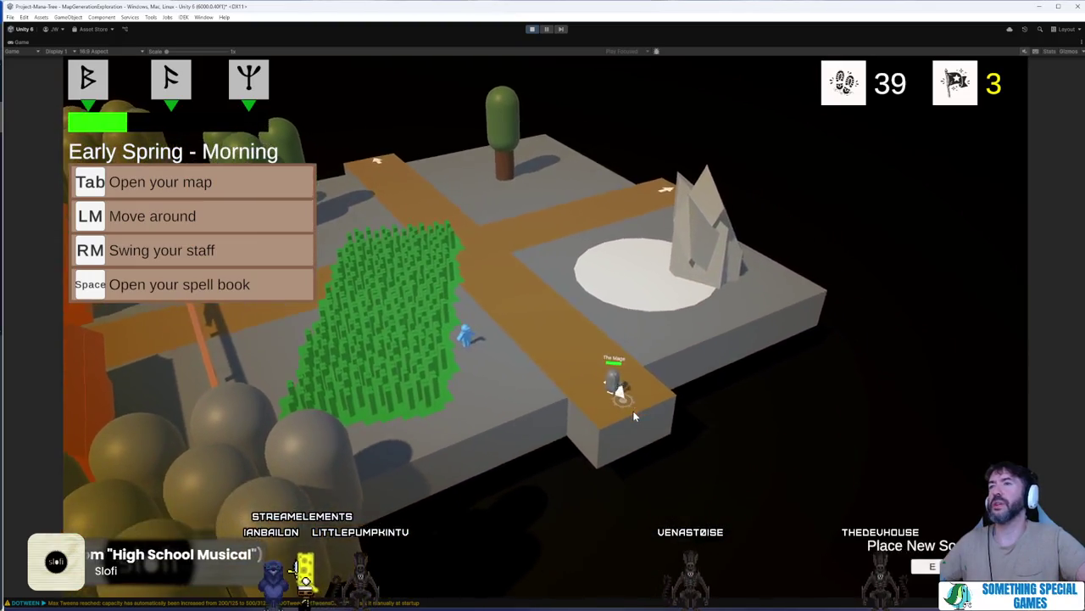
key(e)
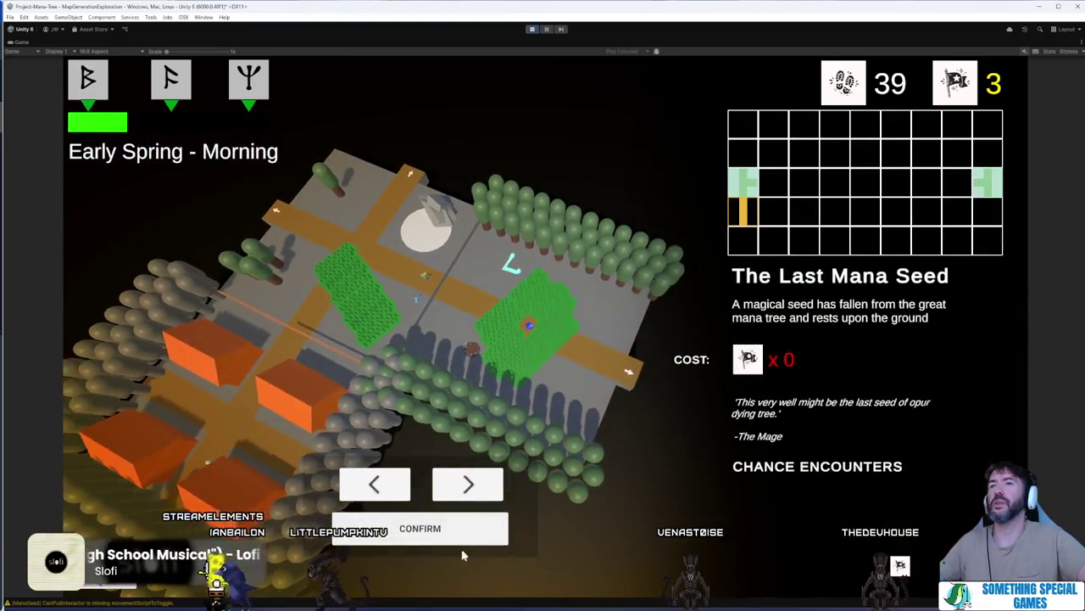
click(461, 528)
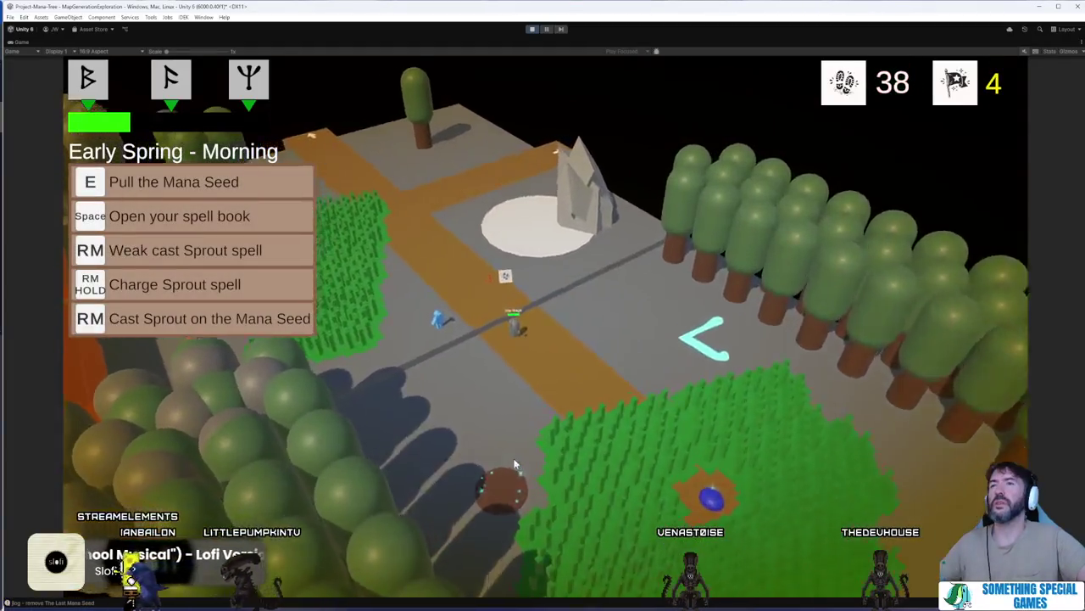
click(509, 477)
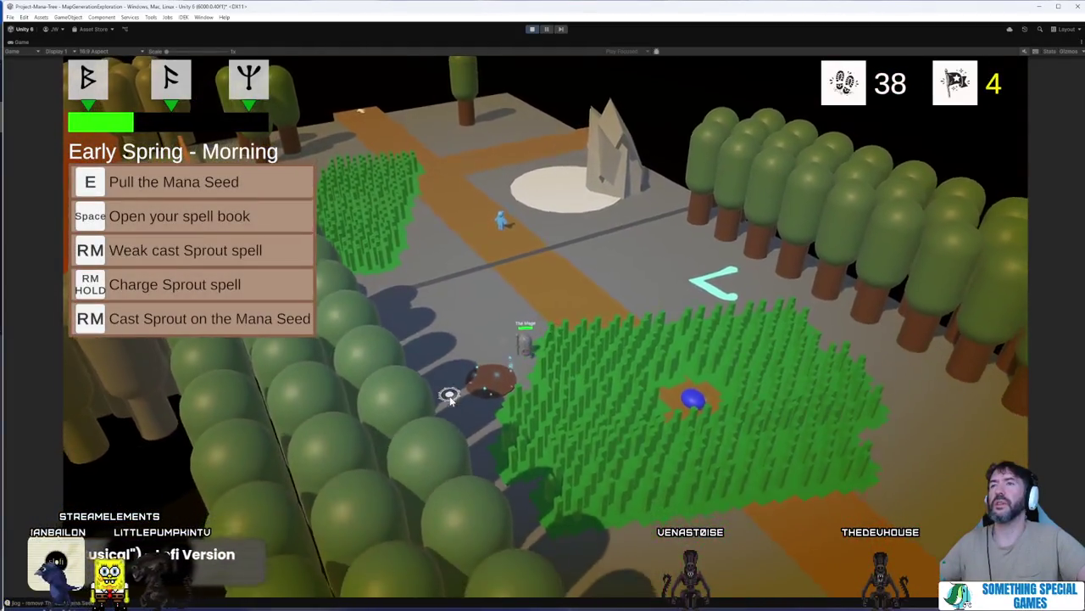
click(687, 360)
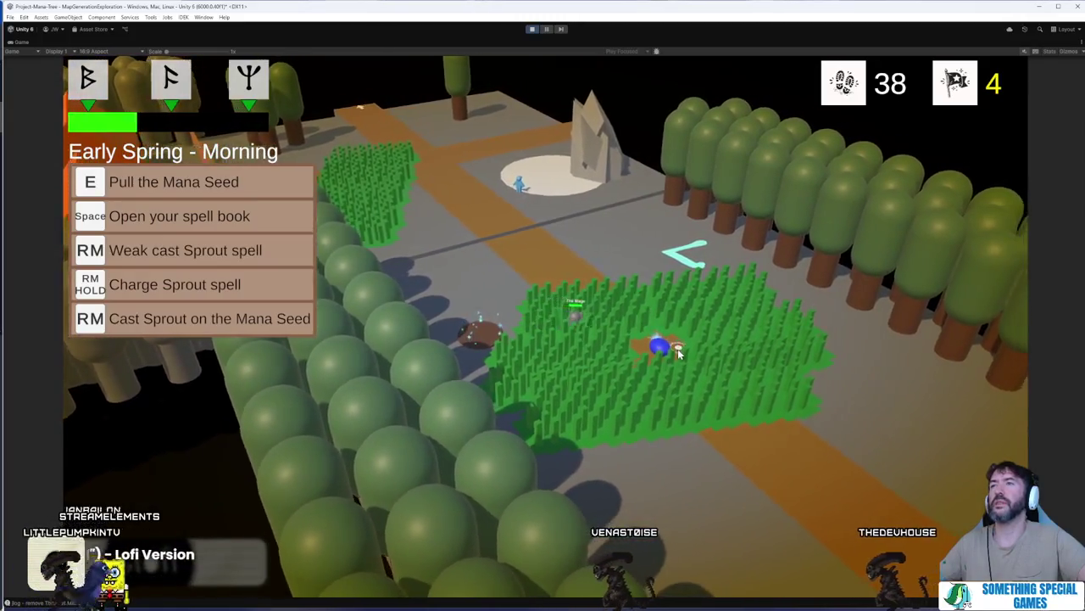
click(541, 270)
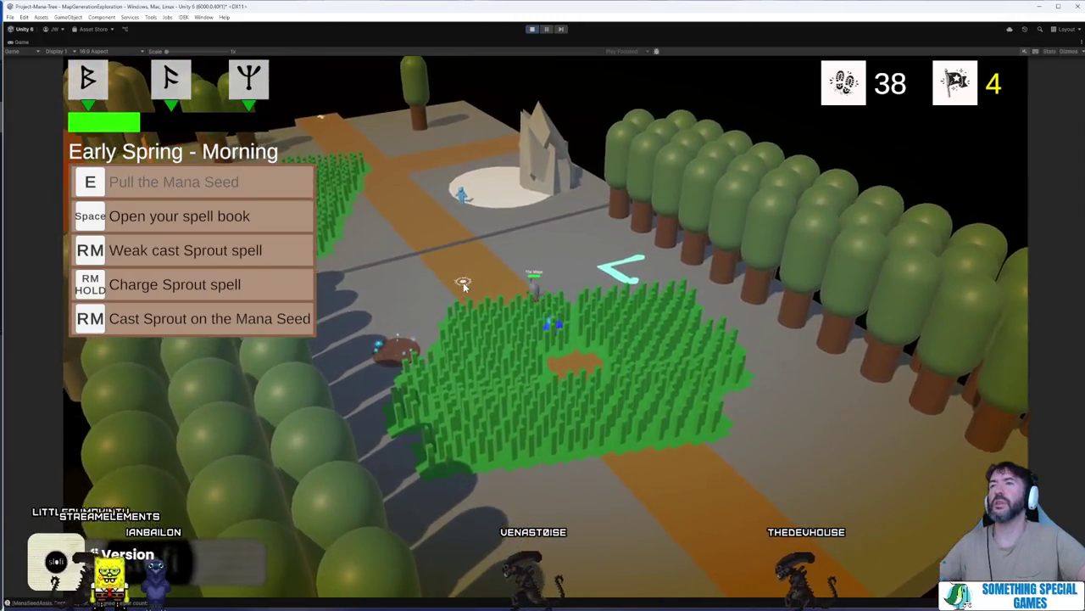
click(463, 286)
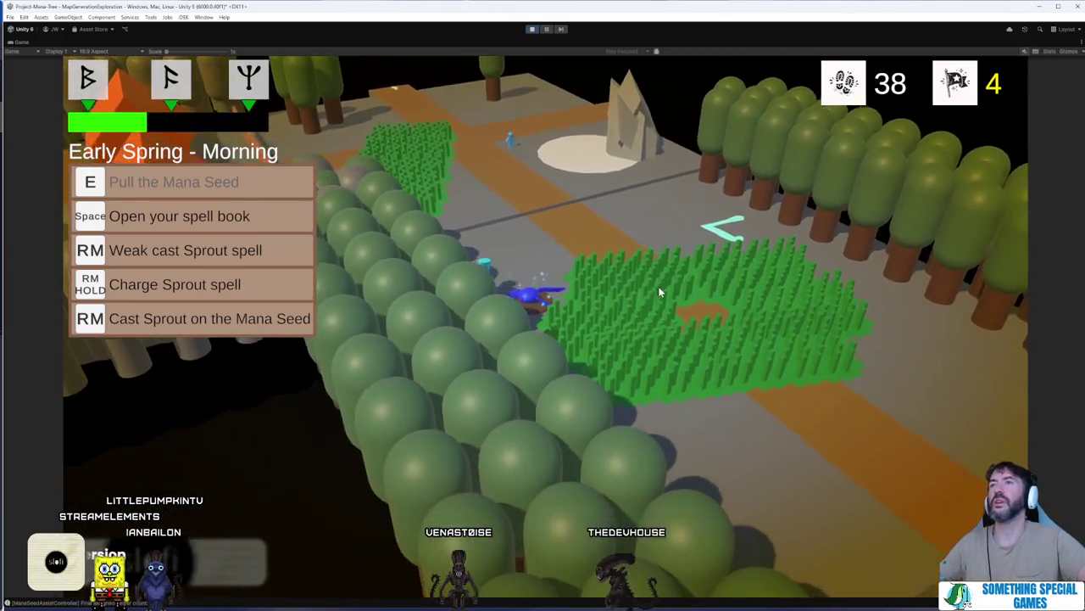
- Place the Garnet Wasteland tile and walk the mage across it to the red vendor stall
click(658, 286)
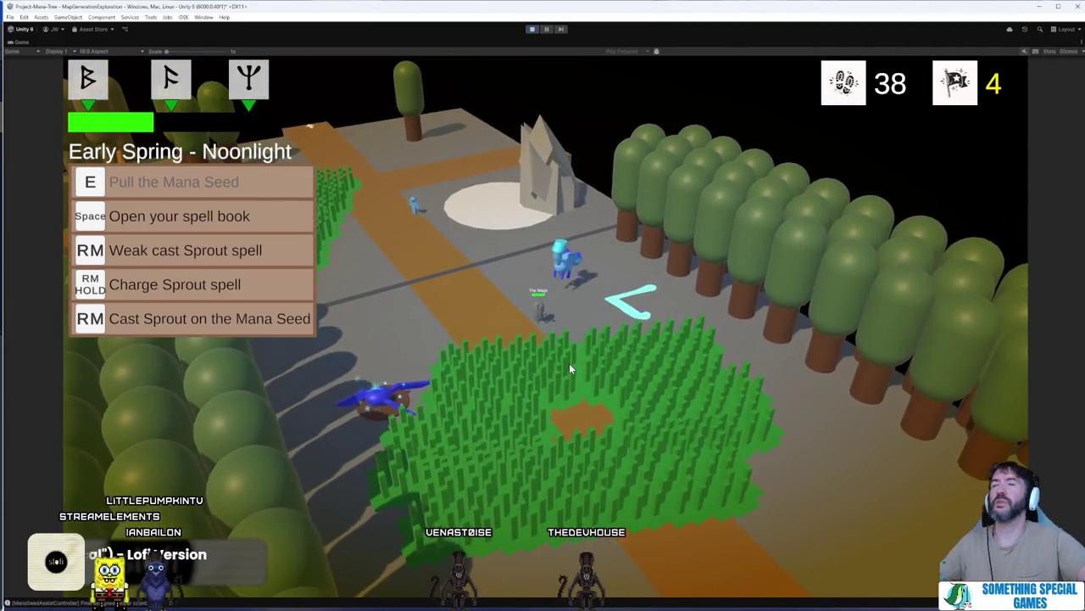
click(462, 391)
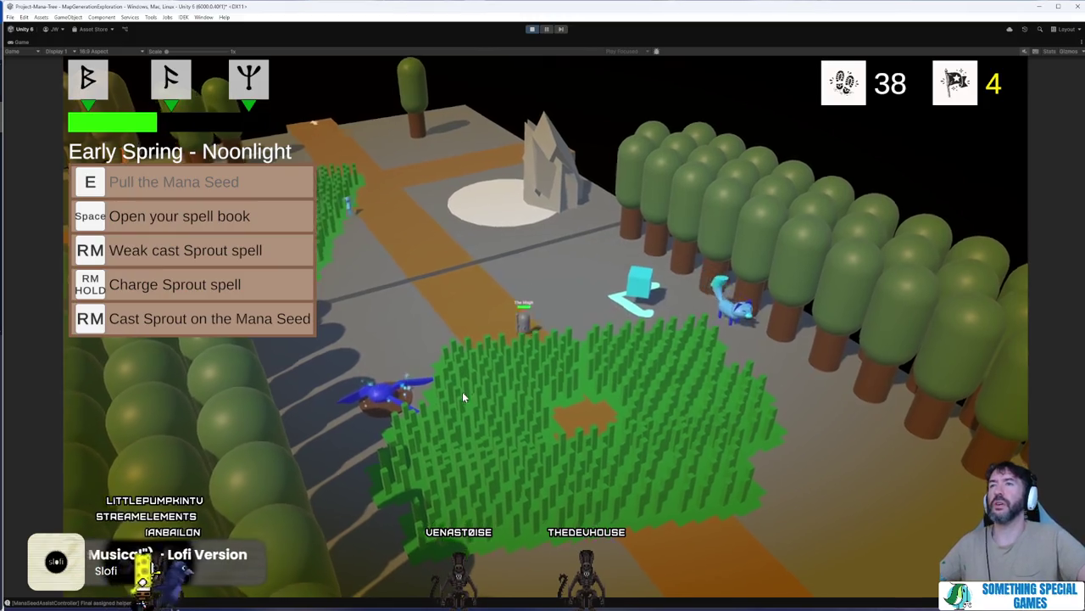
click(632, 371)
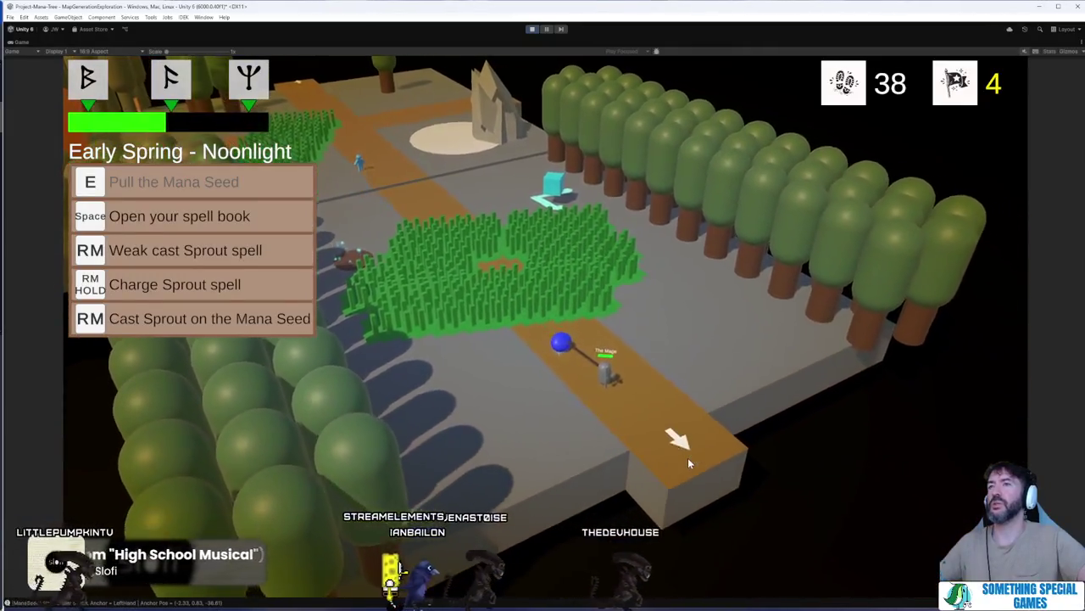
click(687, 457)
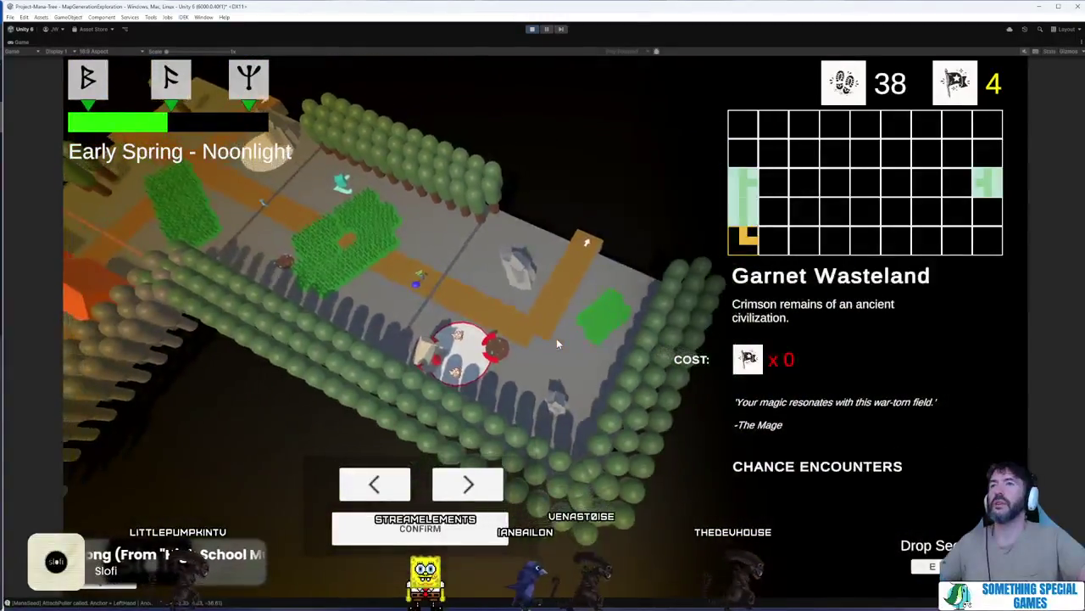
click(457, 524)
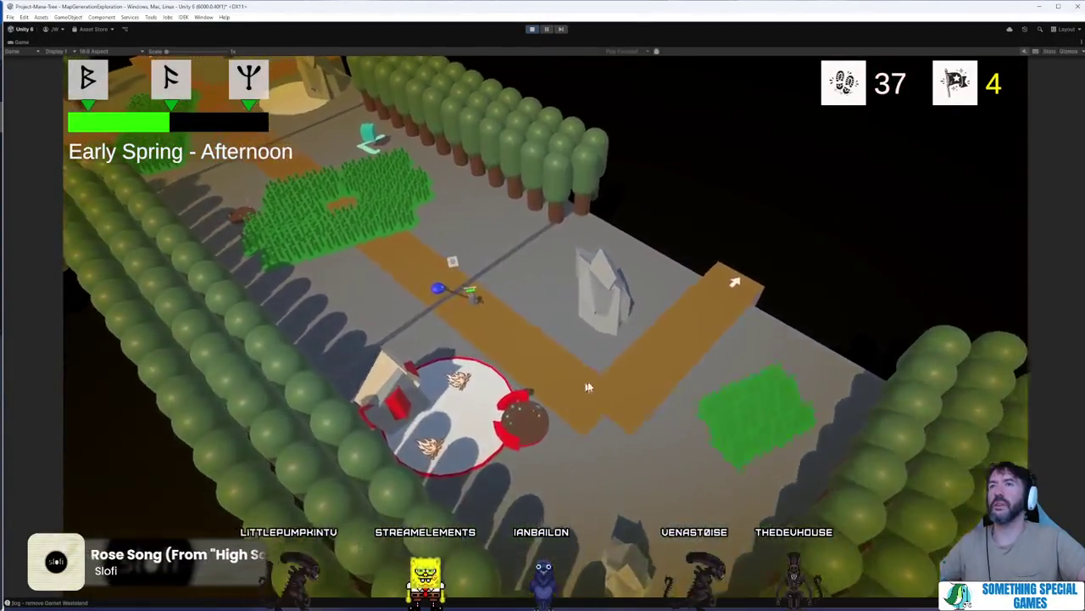
click(653, 473)
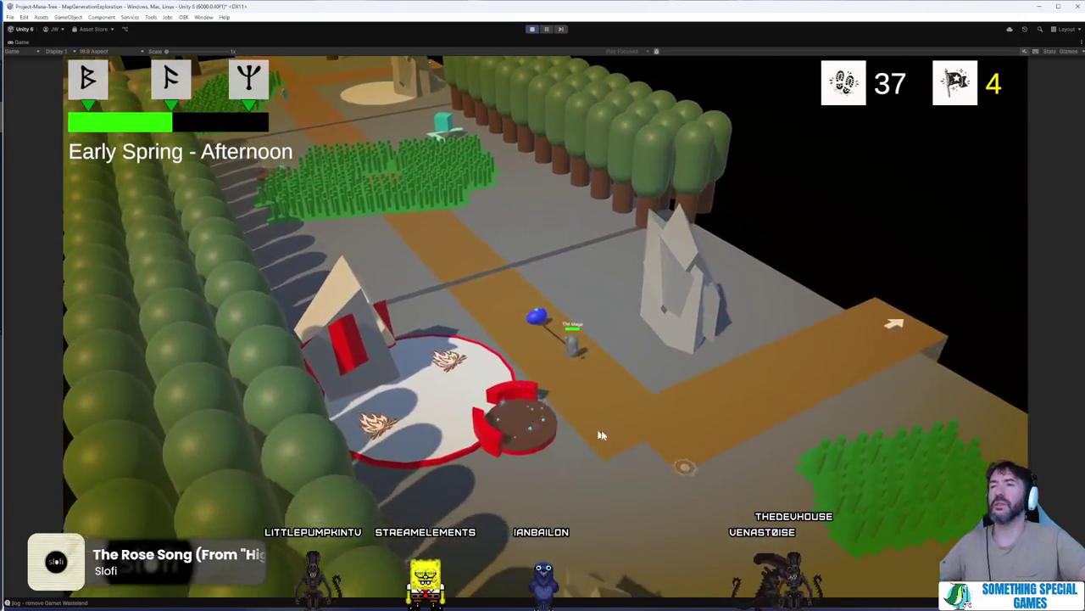
click(560, 444)
click(472, 366)
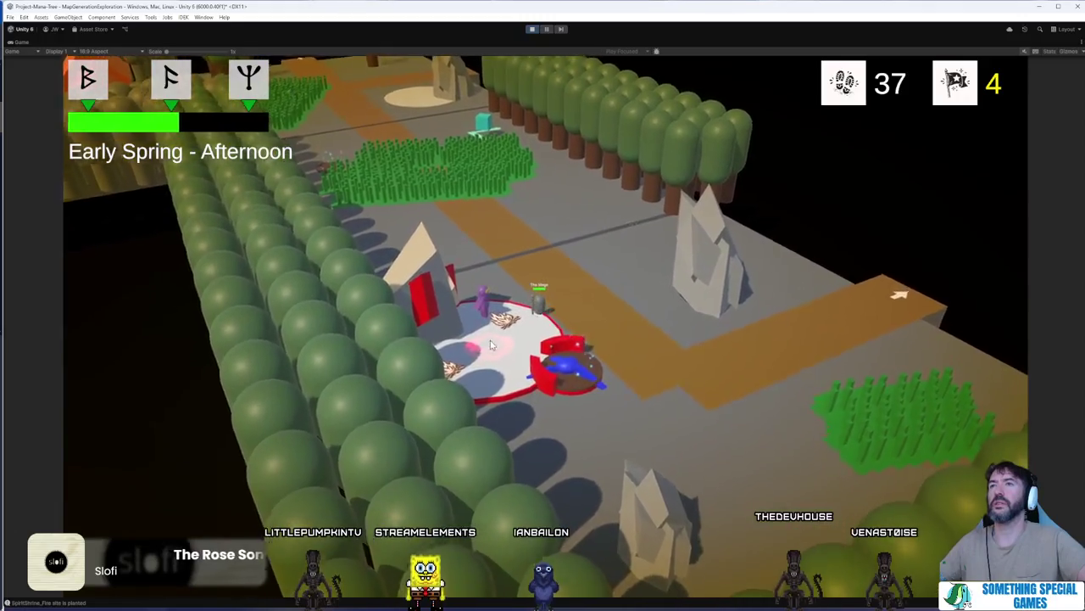
- Walk the player around the red stall and down the path, then restore the full editor layout
click(670, 398)
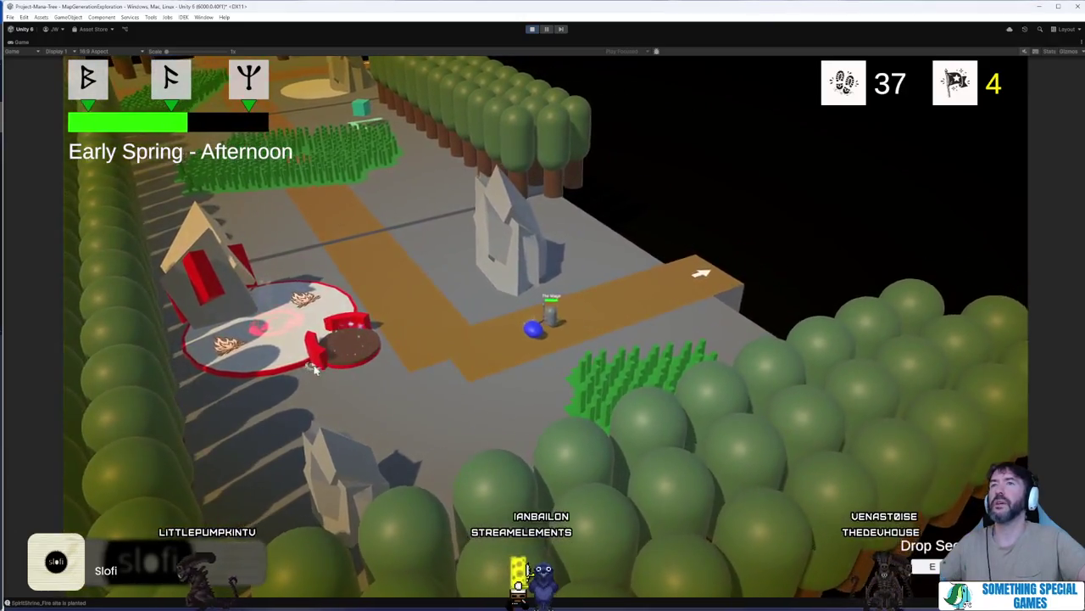
click(314, 366)
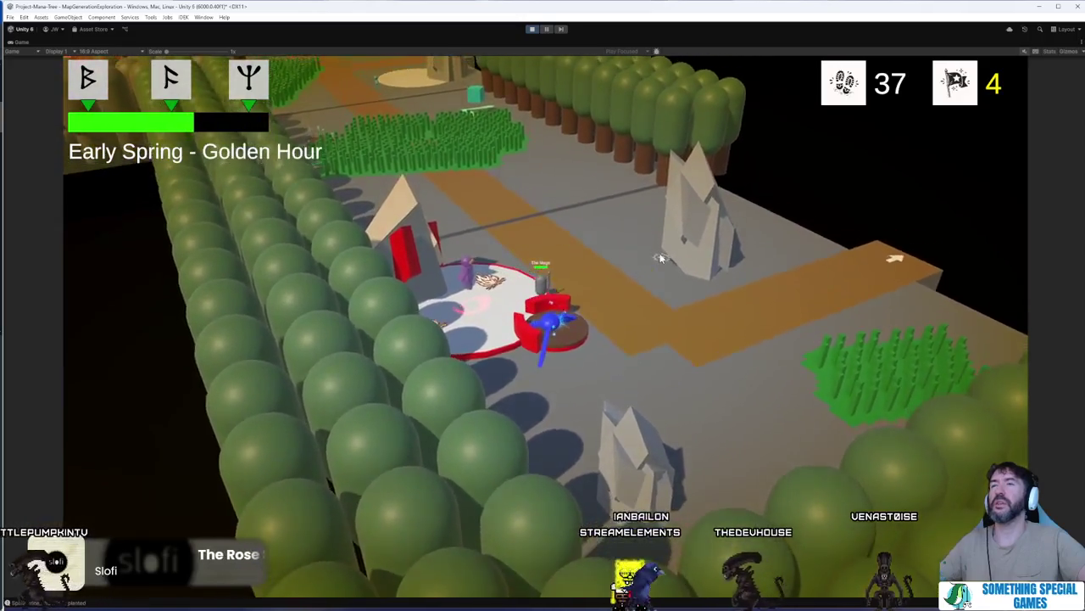
click(600, 359)
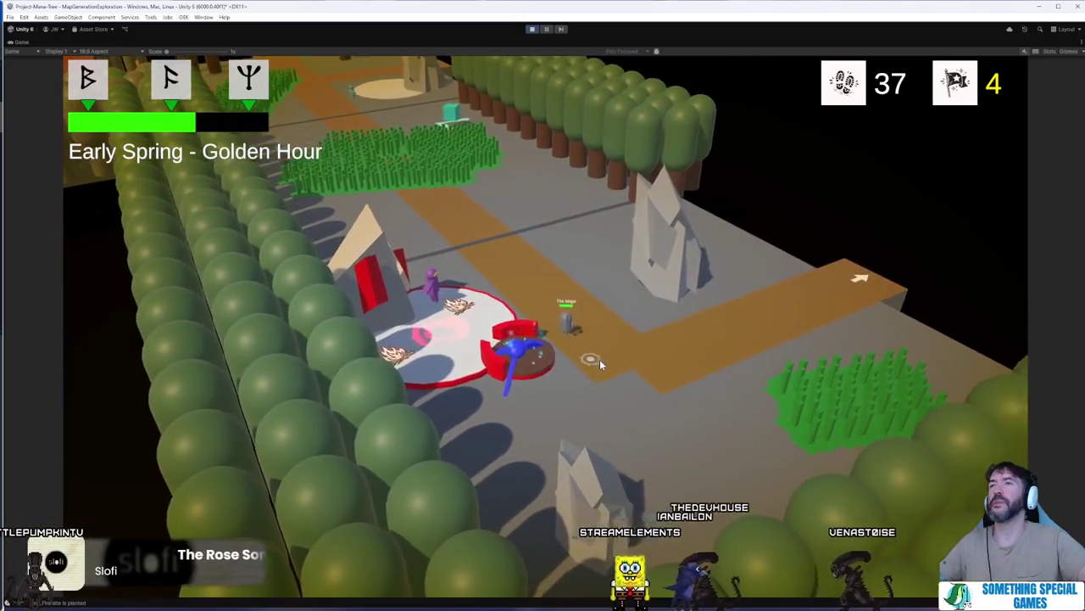
click(504, 293)
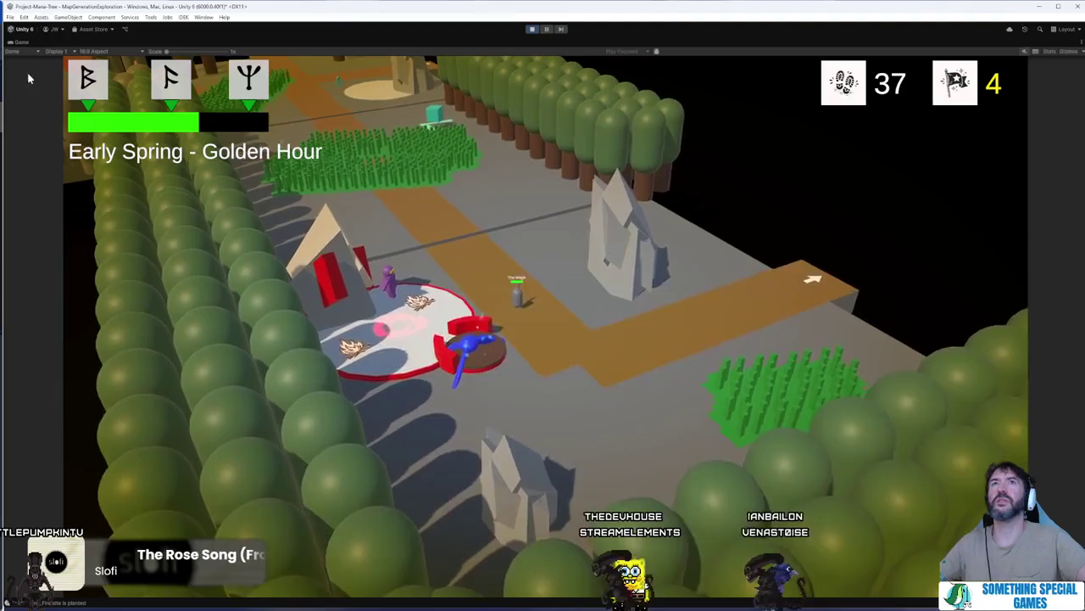
double_click(13, 41)
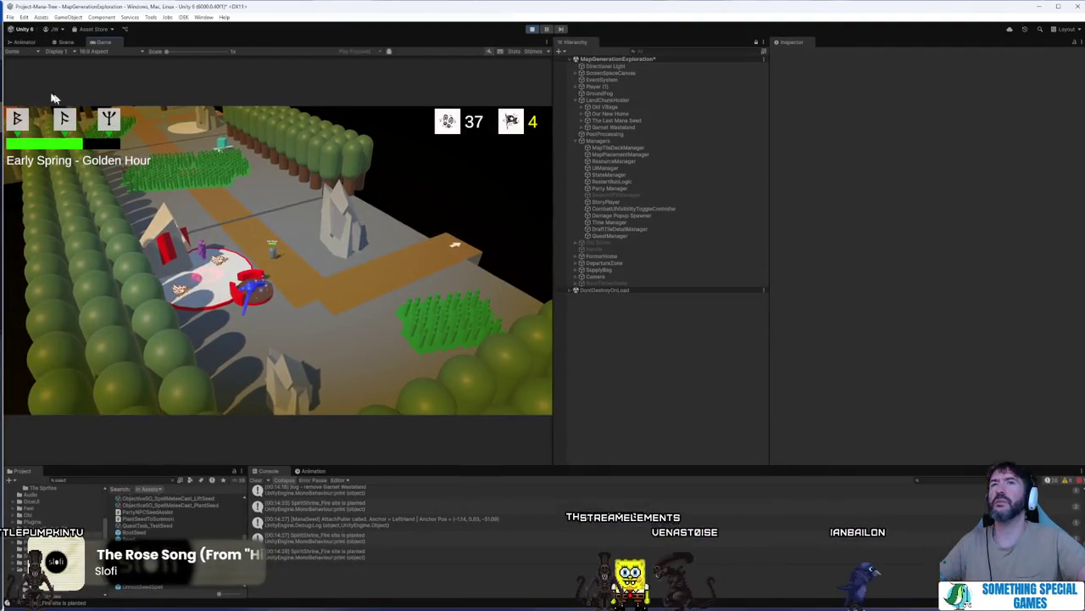
- In Scene view, select and frame the seed on the shrine, then stop the playtest
click(63, 42)
click(154, 281)
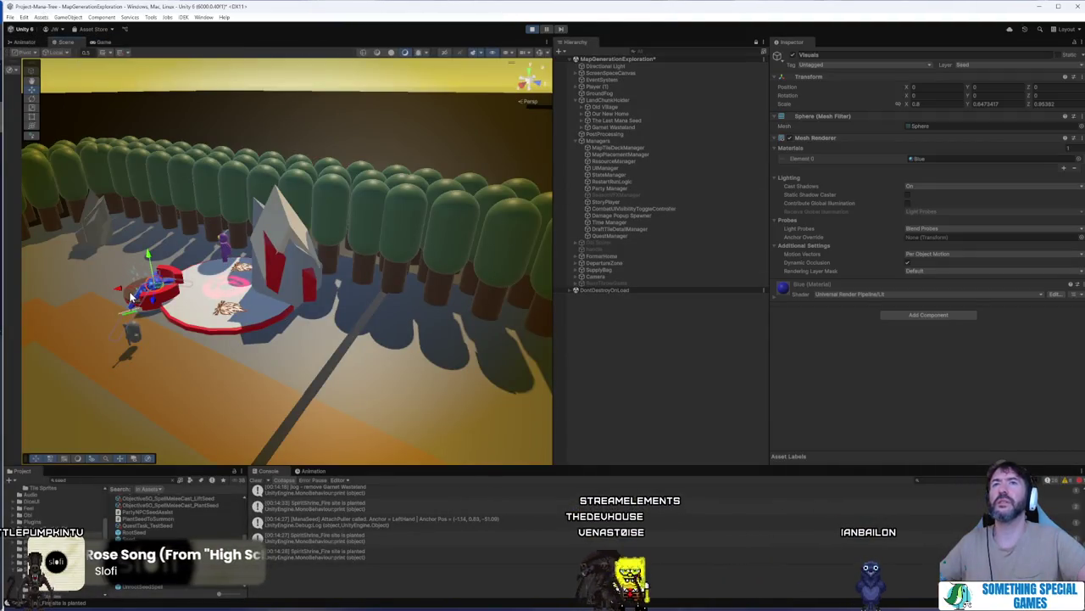
key(f)
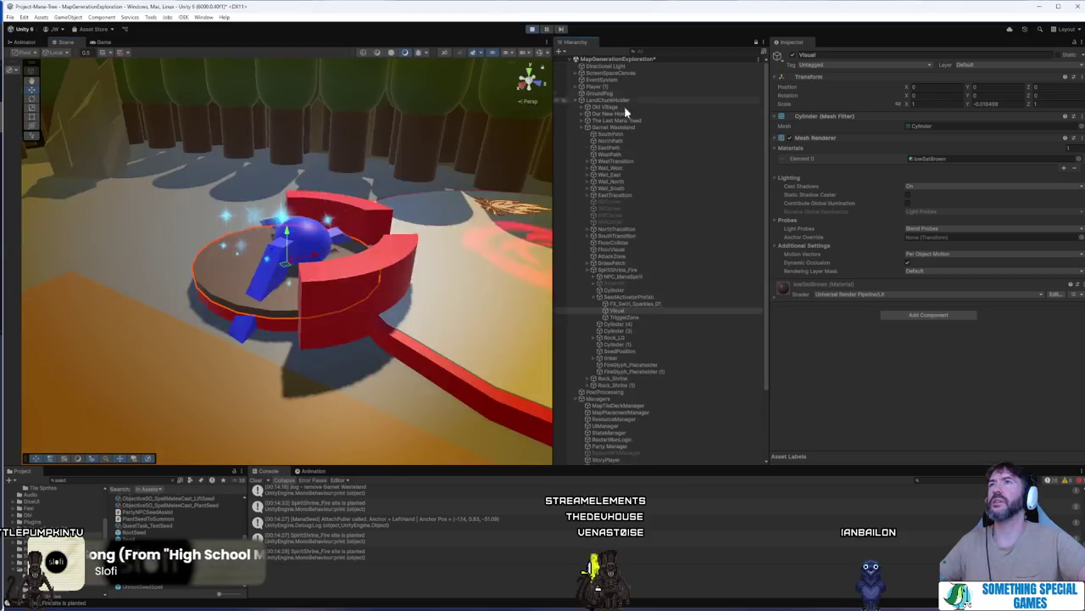
click(653, 295)
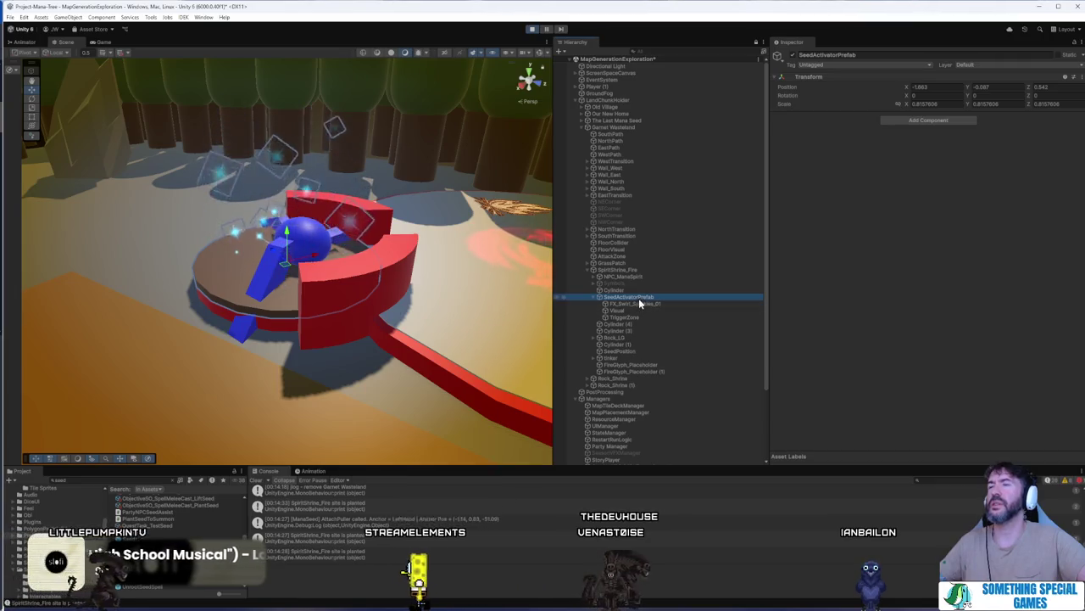
click(531, 29)
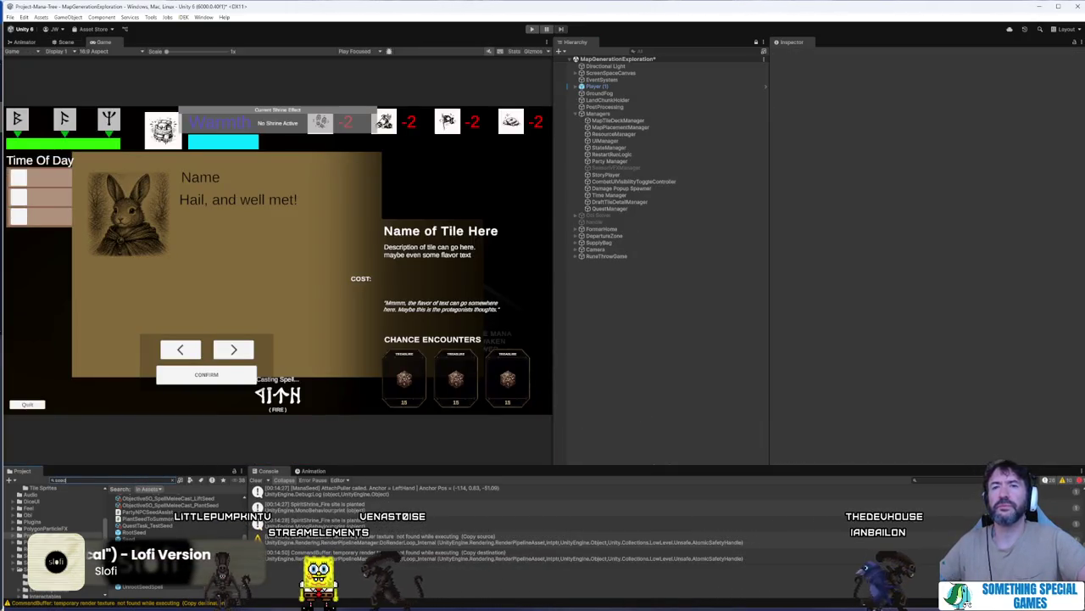
- Open SeedActivatorPrefab from the Project for prefab editing and show its root in Scene view
click(135, 545)
double_click(136, 545)
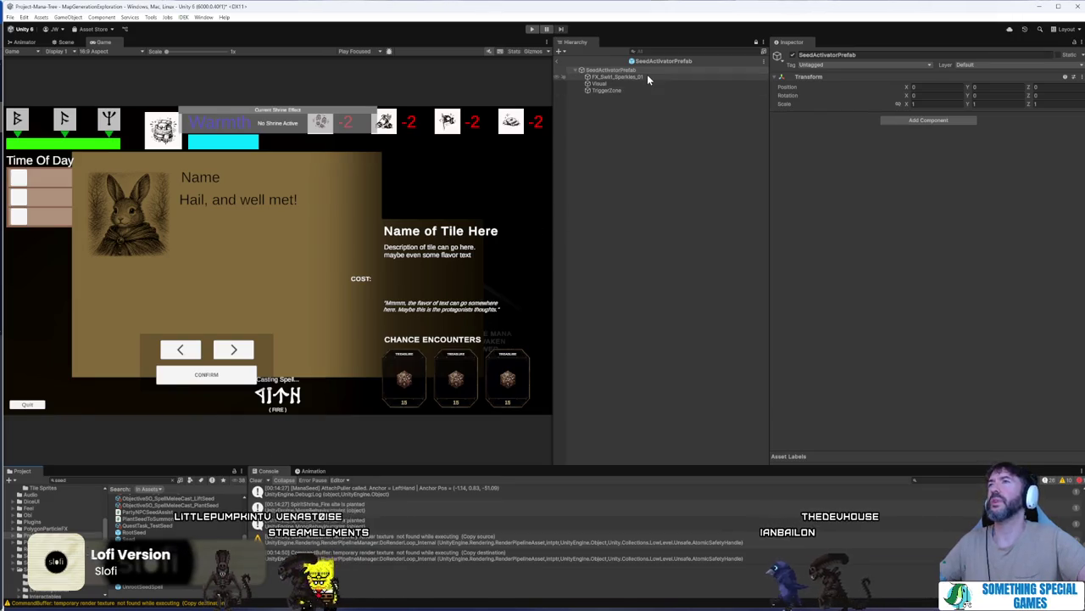
click(637, 77)
click(635, 70)
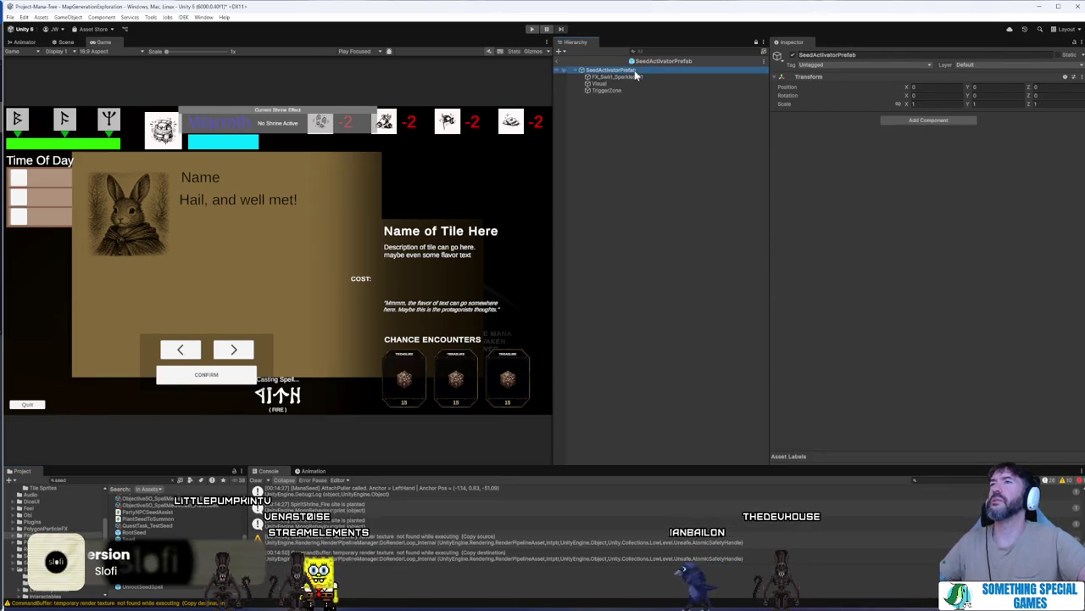
click(66, 42)
- Select TriggerZone, set its Delay To Activate Events to 2, then open File Explorer
key(f)
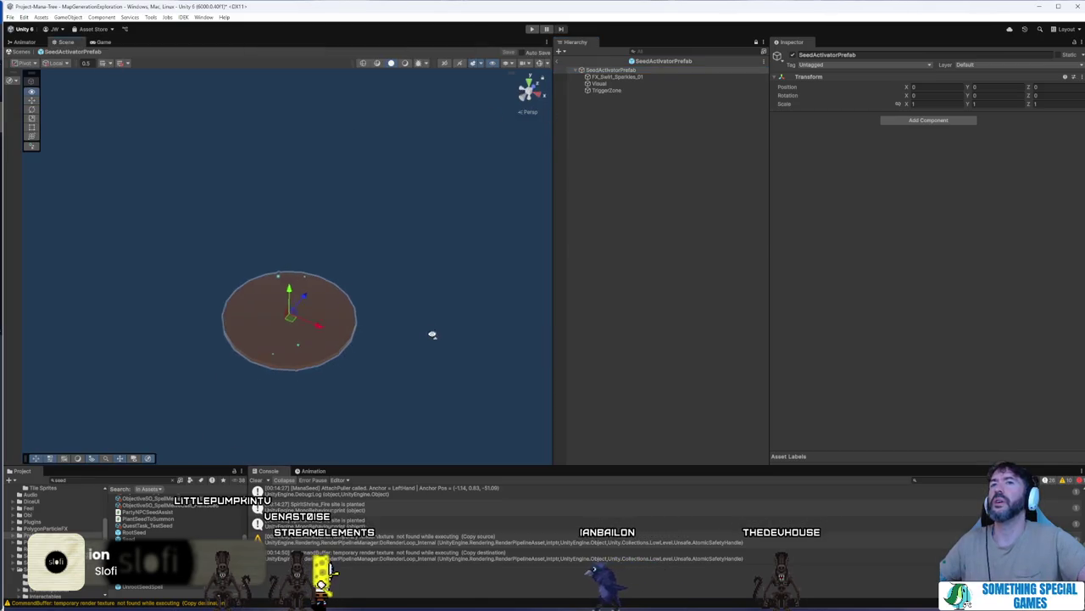
click(642, 91)
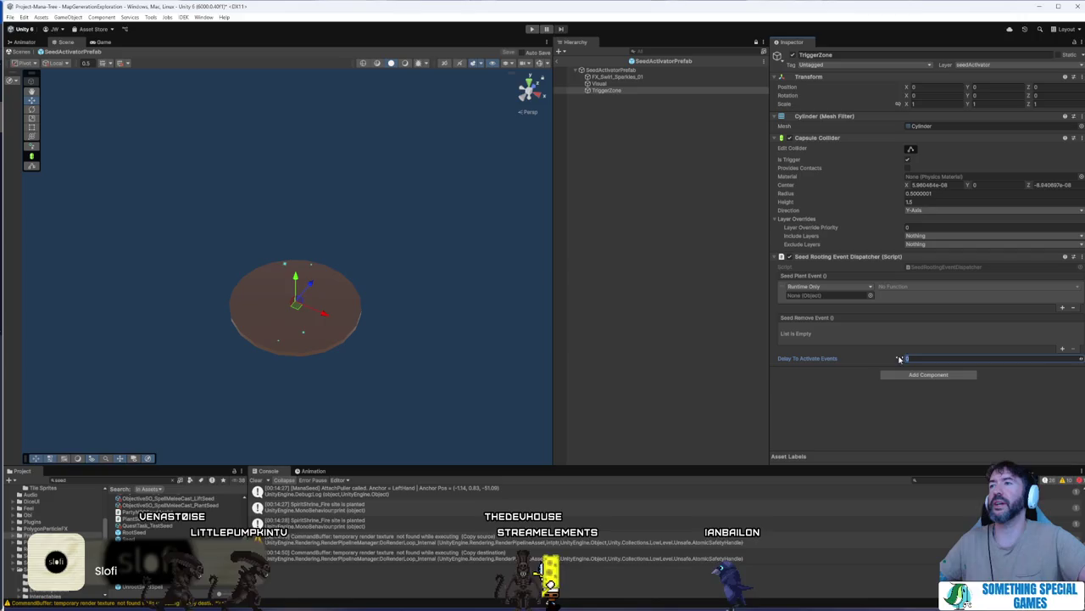
text(2)
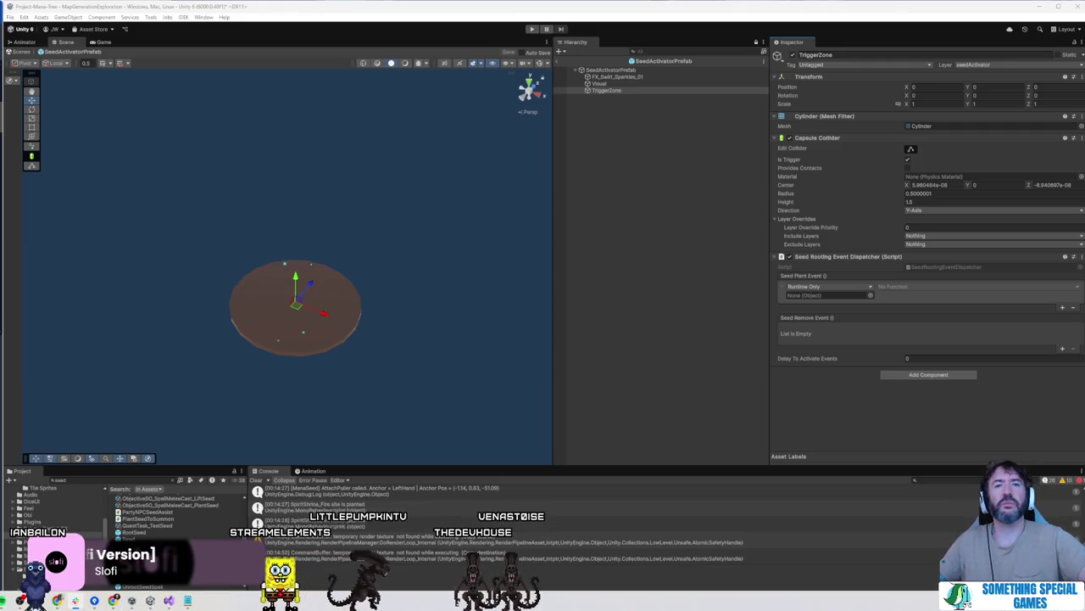
key(super+e)
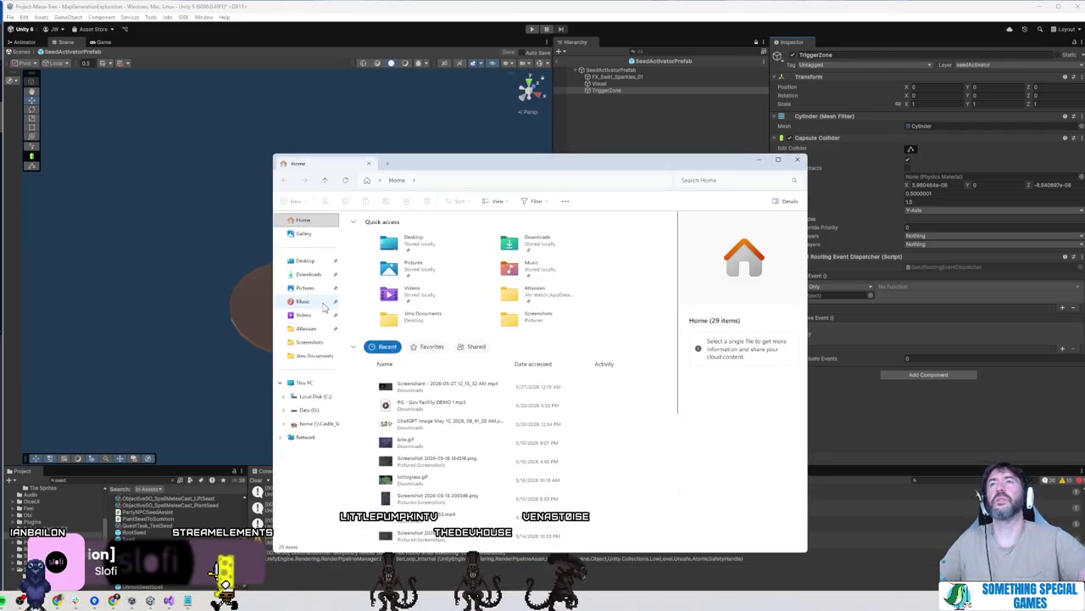
- Close the File Explorer windows and go back to Project_Mana-Tree's GitHub pull requests page
key(alt+F4)
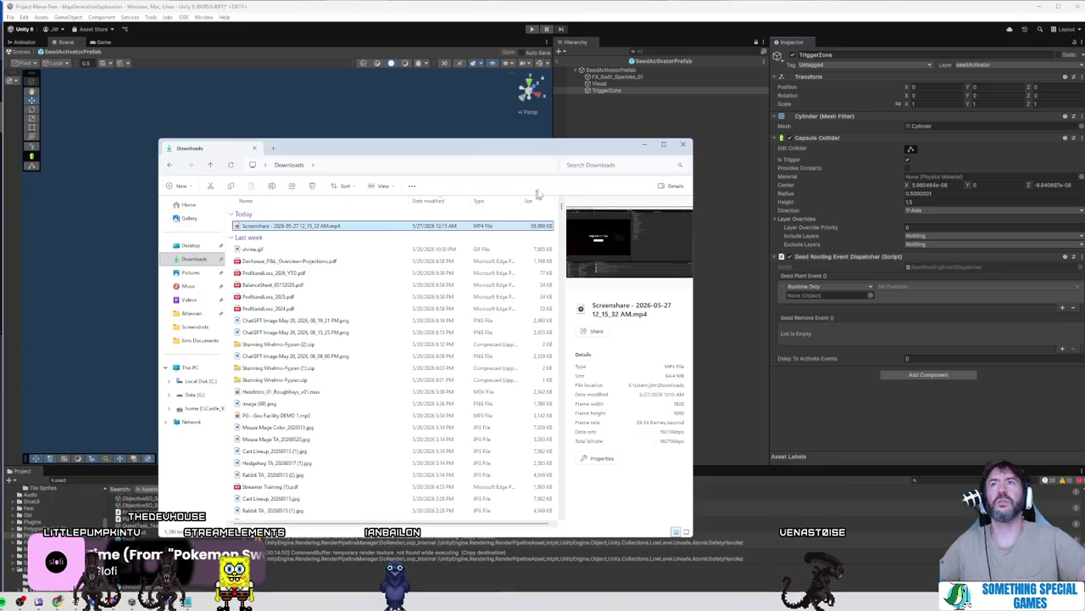
key(alt+F4)
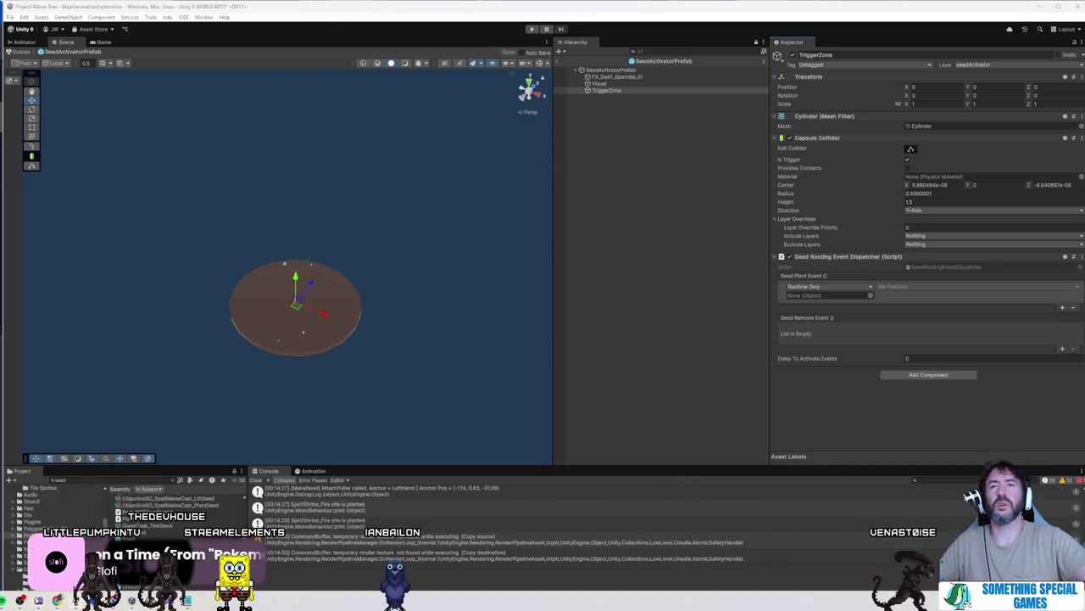
mouse_move(2, 145)
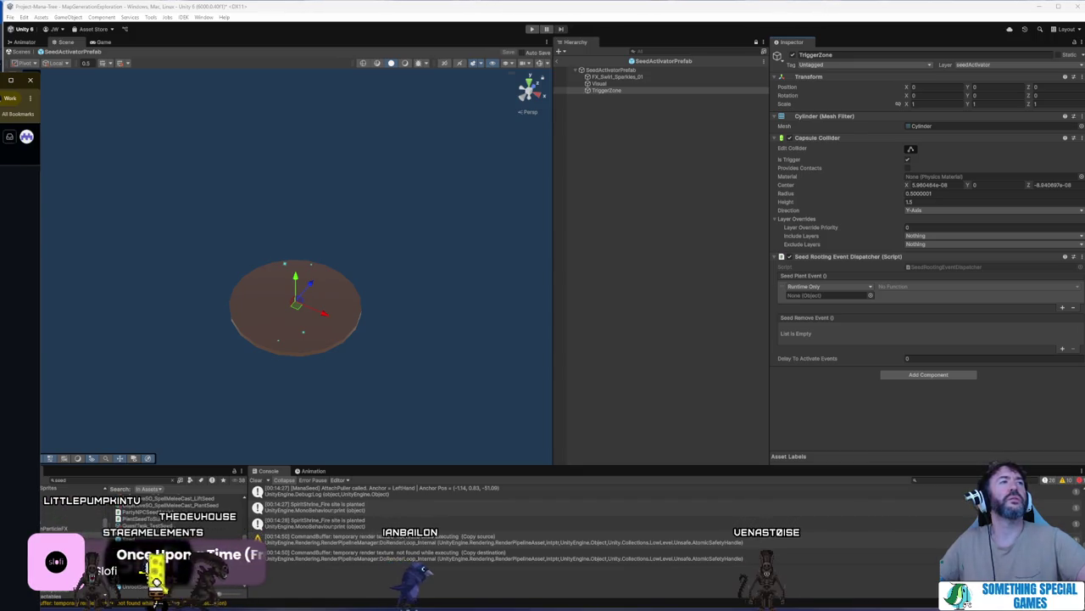
click(17, 119)
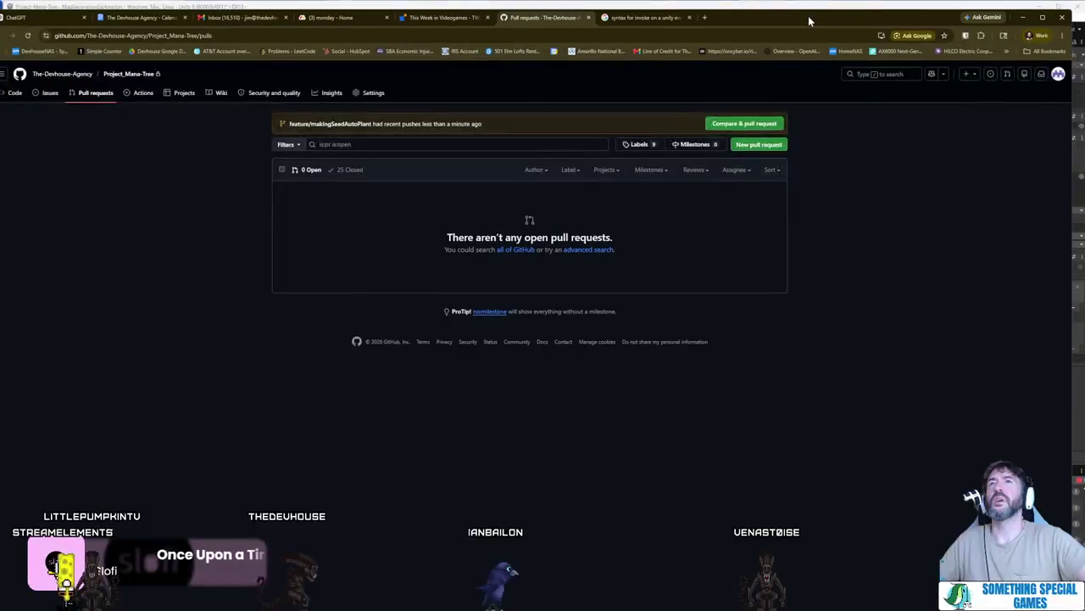
- Start a pull request for feature/makingSeedAutoPlant with a first bullet on the floating-seed fix
click(759, 124)
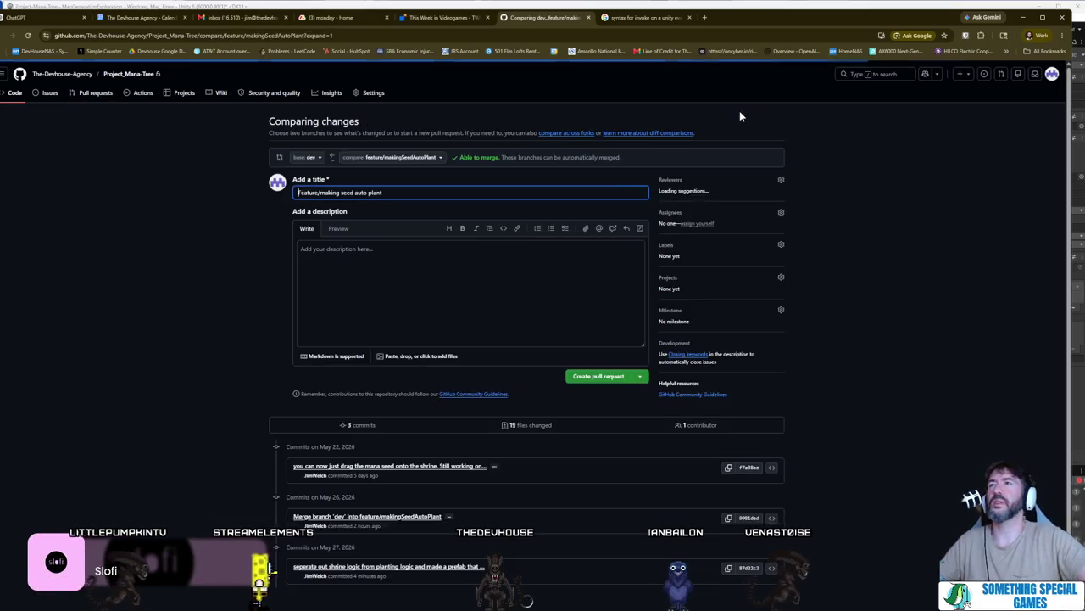
click(433, 286)
text(fixed mana seed)
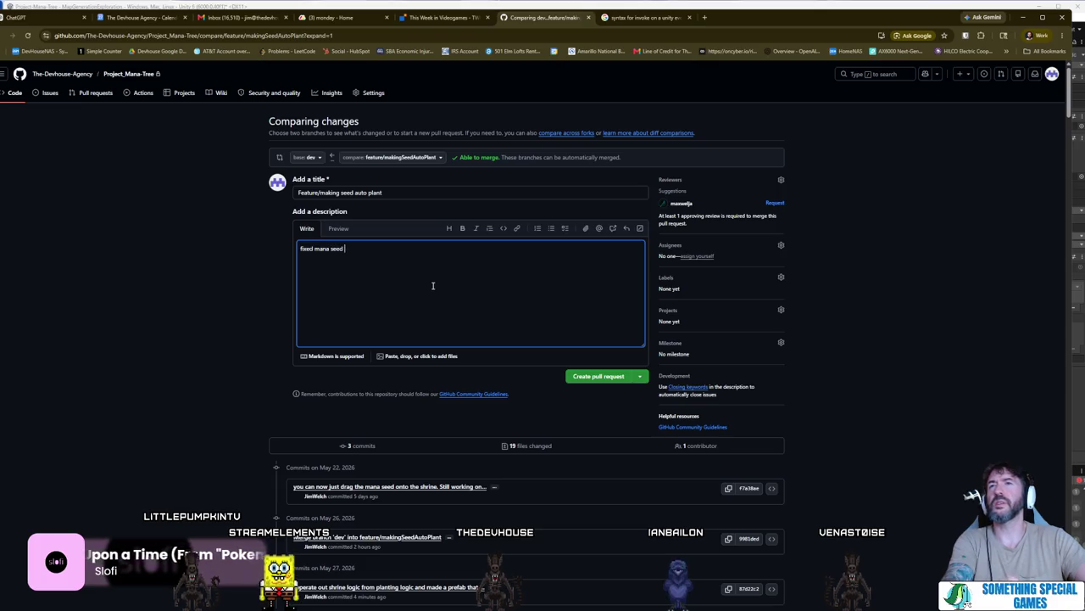
text(floating bug)
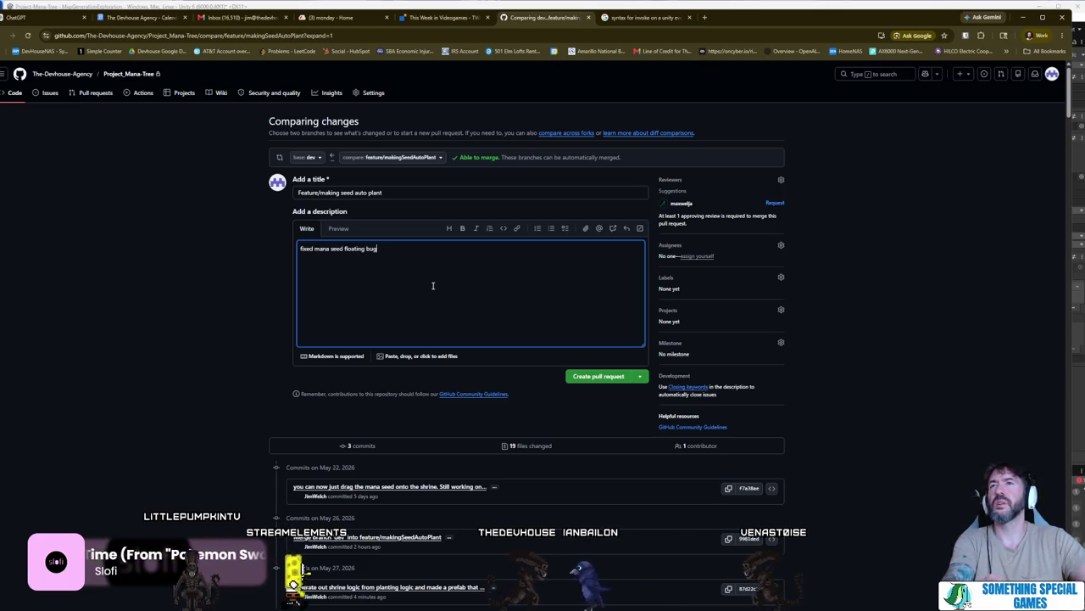
key(Home)
text(-)
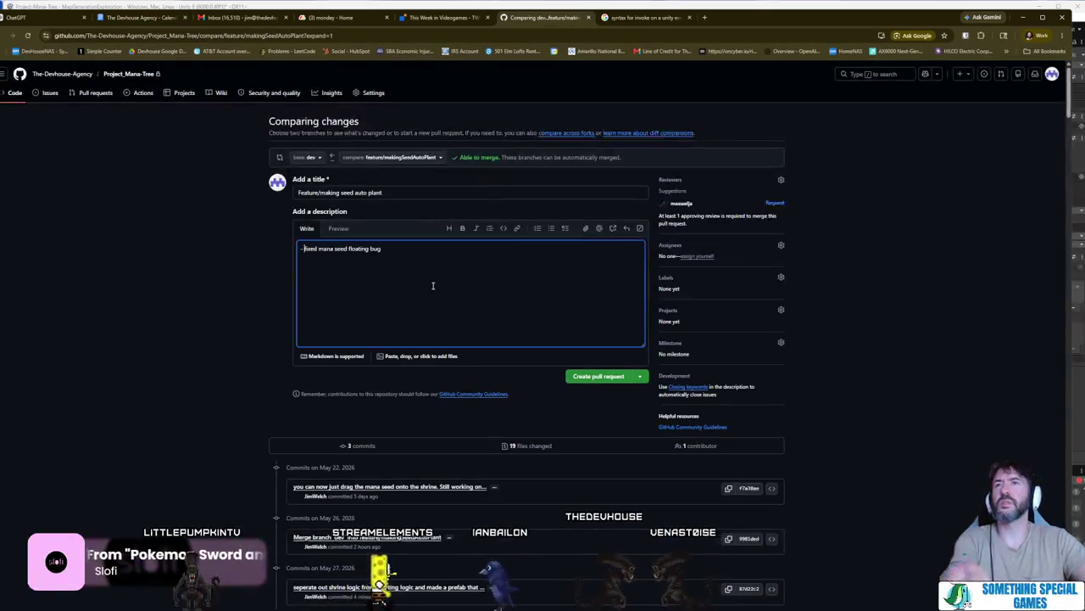
key(End)
key(Return)
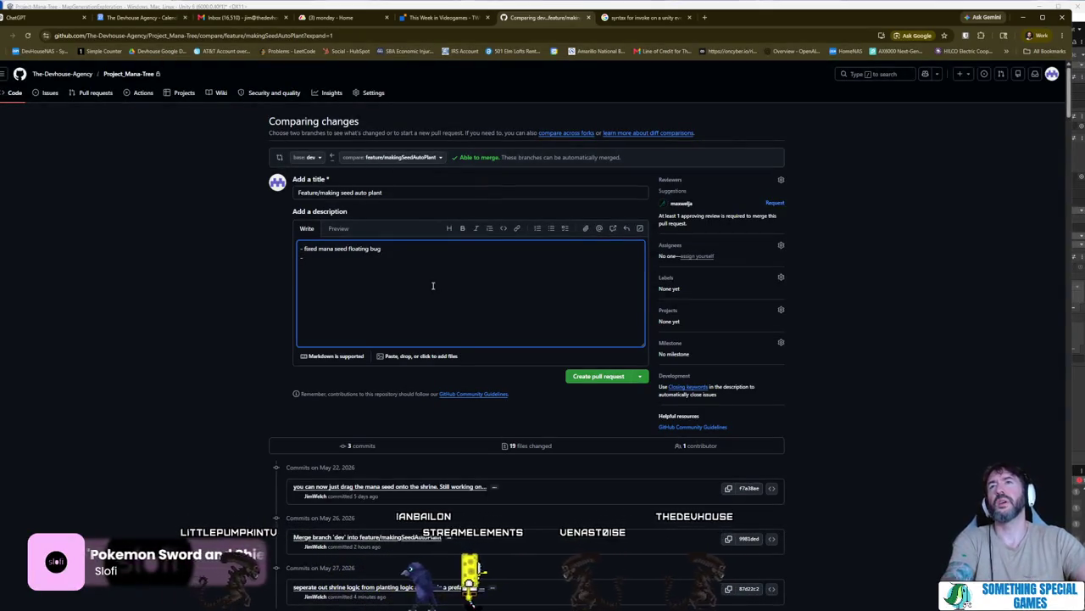
- Add bullets 'made seed auto plant at specified…' and 'removed…' about sprout removal
text(m)
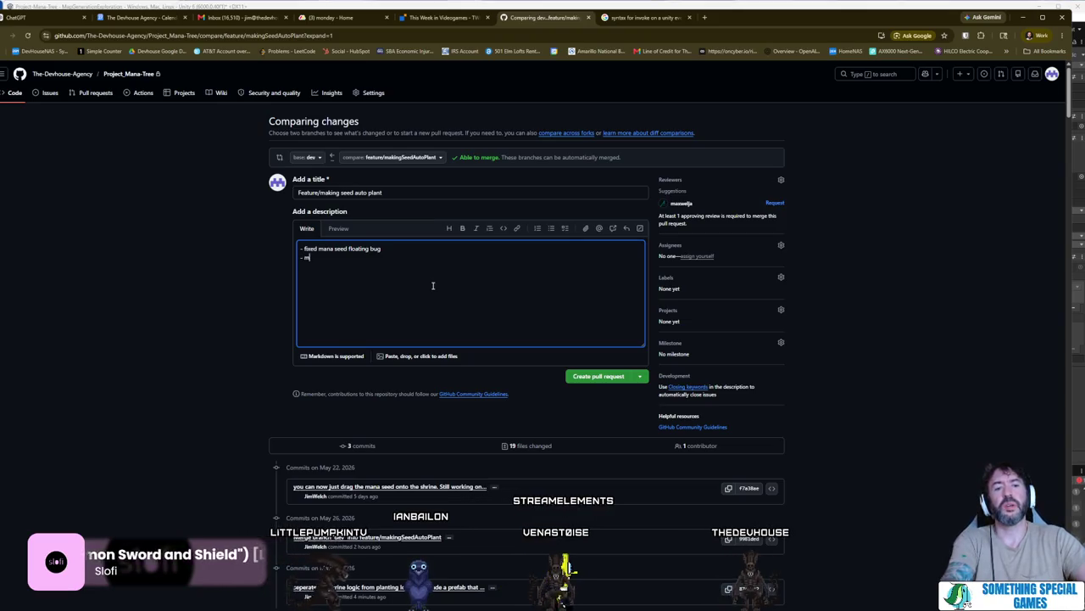
text(ade seed auto plant at)
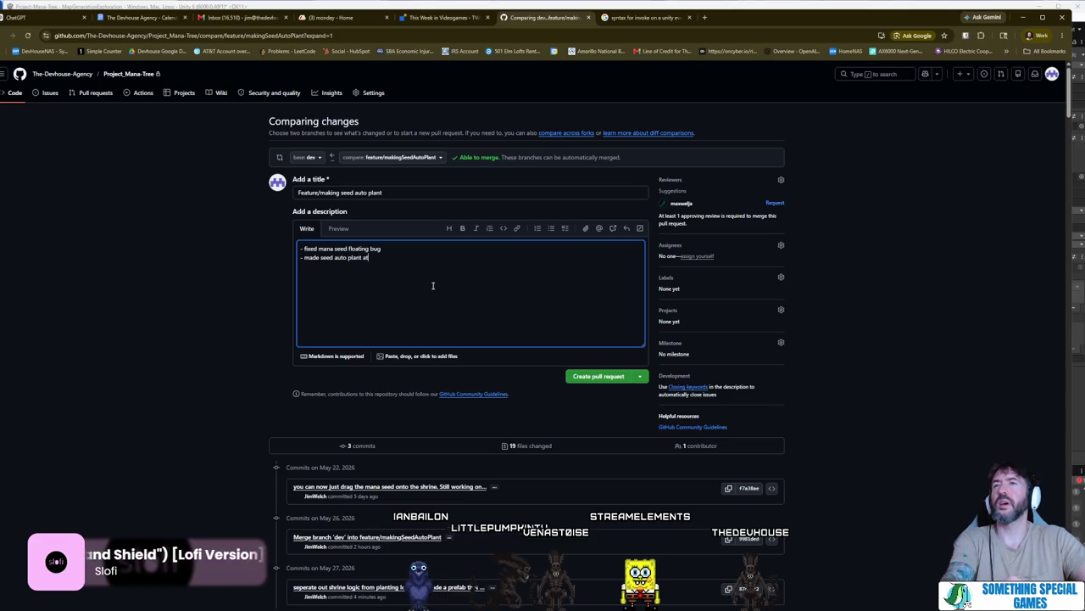
text( specified locations)
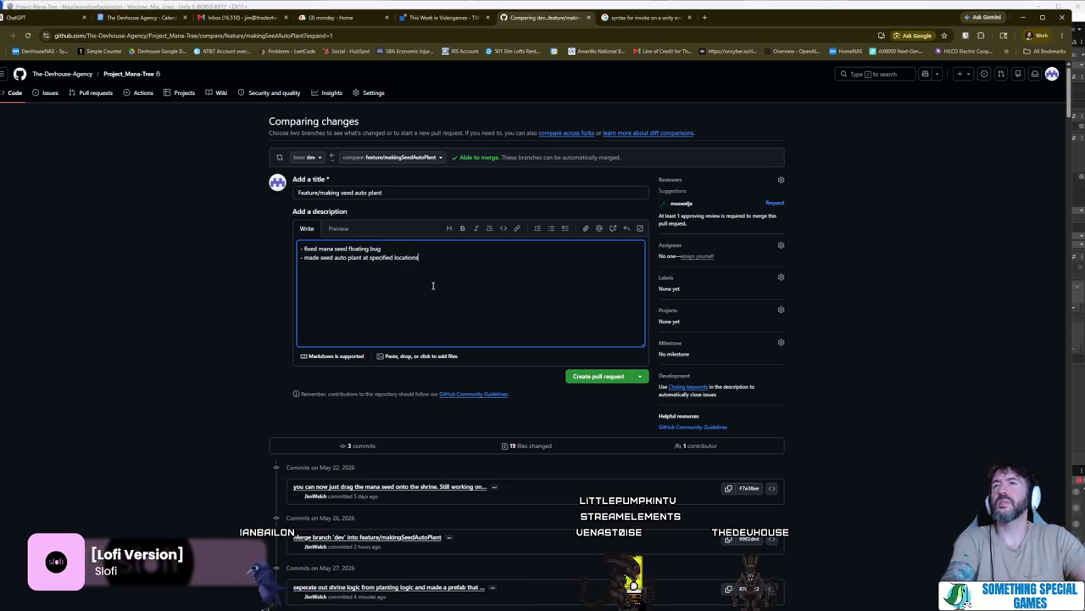
key(Return)
text(removed sprout from planting and unplanted seed)
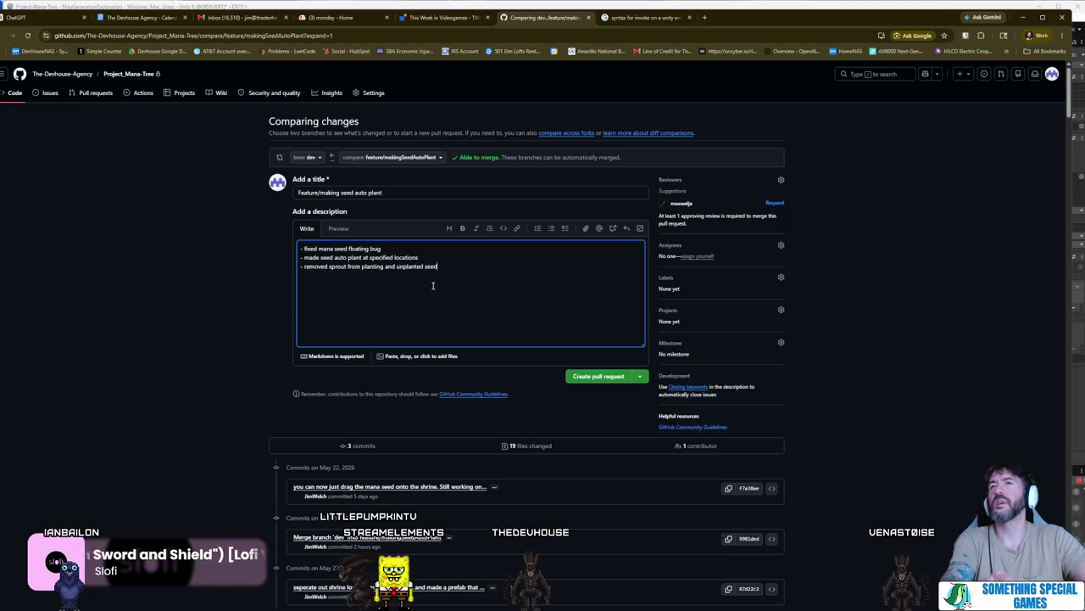
key(Return)
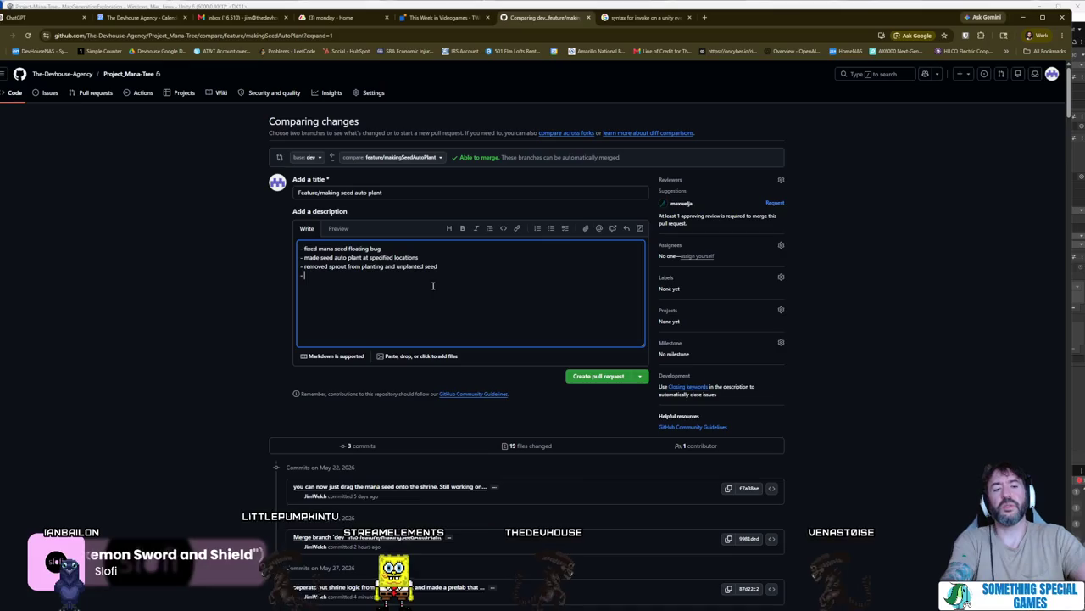
- Add bullets on the new event-calling script and seed planting location prefab, then upload the gameplay video
text(create)
key(BackSpace)
key(BackSpace)
key(BackSpace)
text(removed logic from)
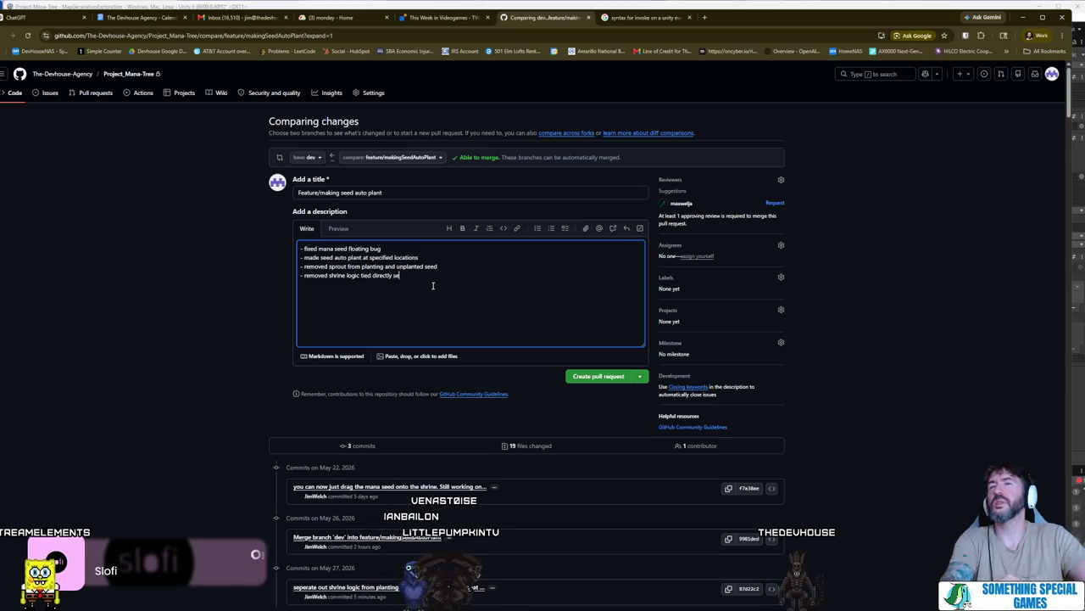
text(d)
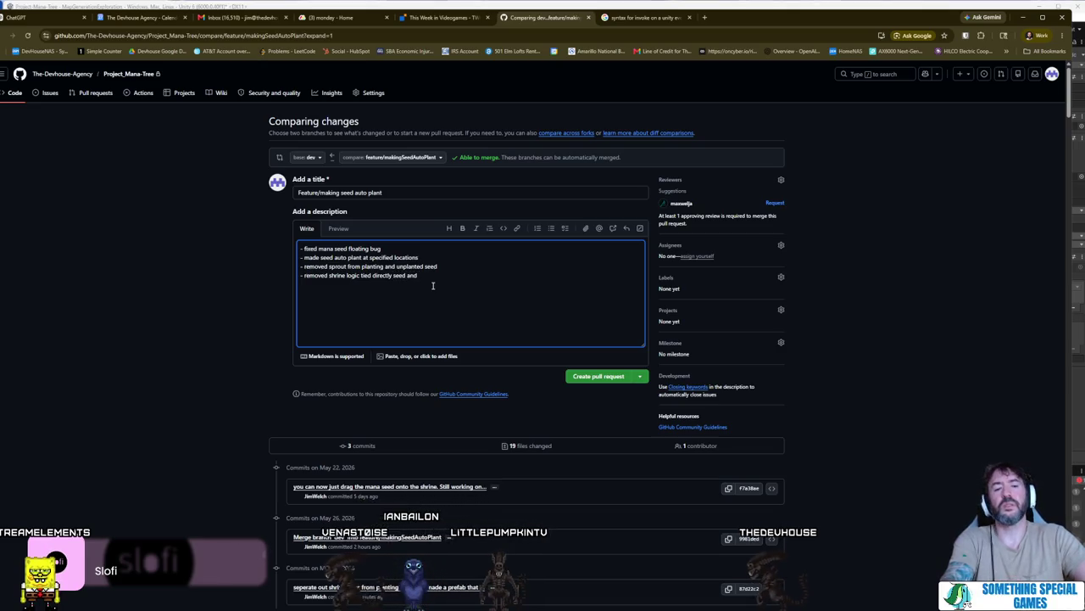
text( made a new)
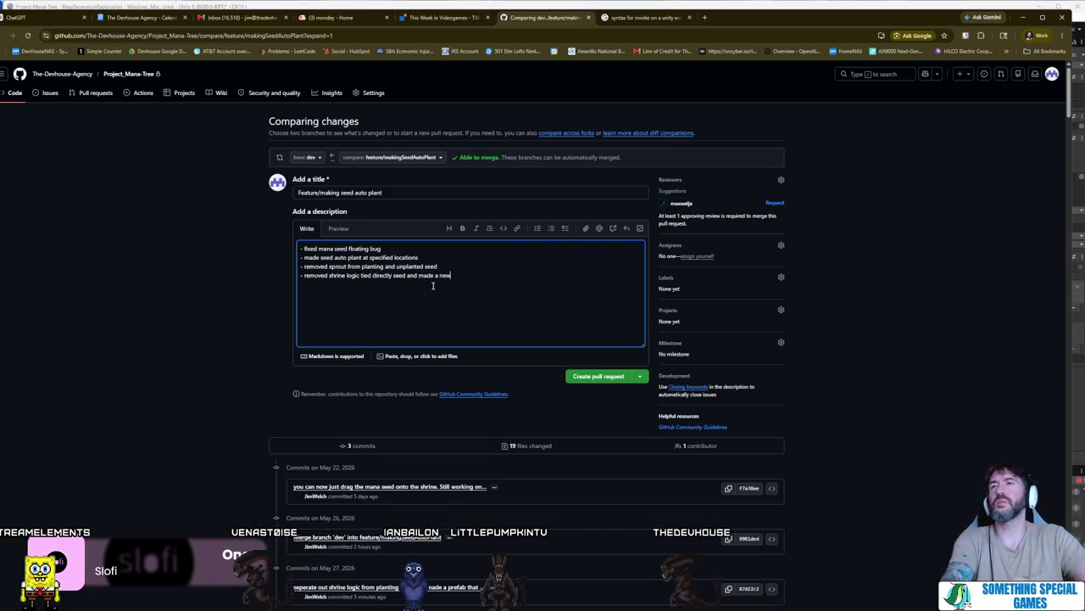
text( script that )
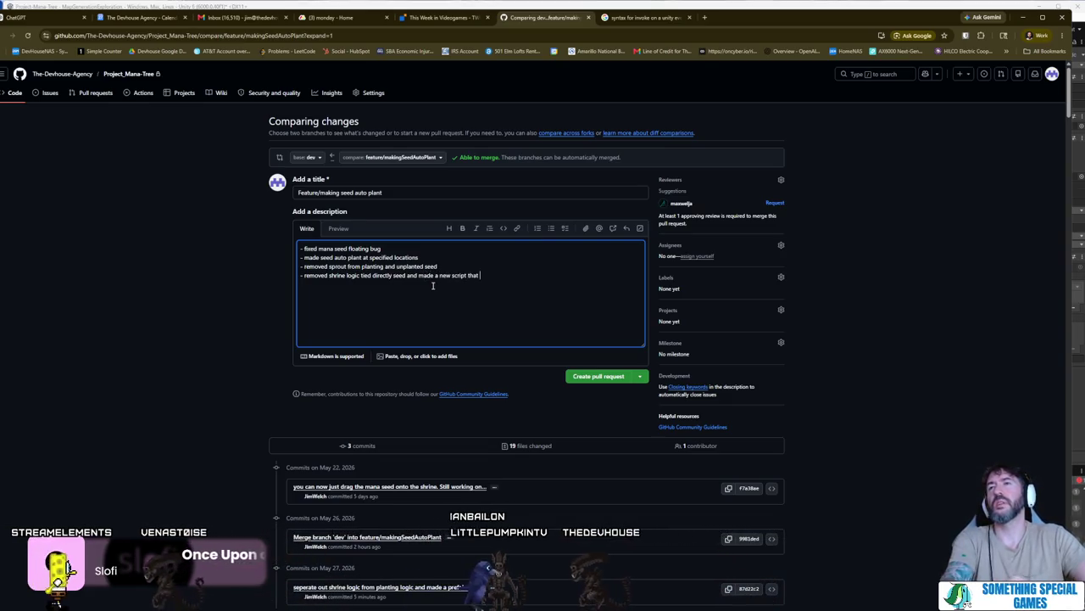
text(can)
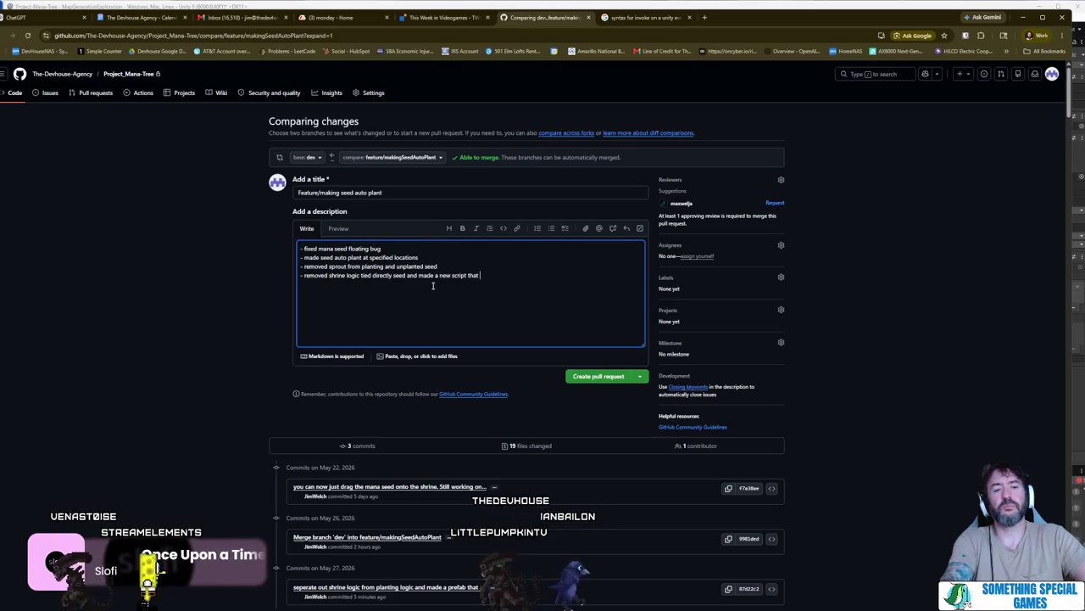
text( ca)
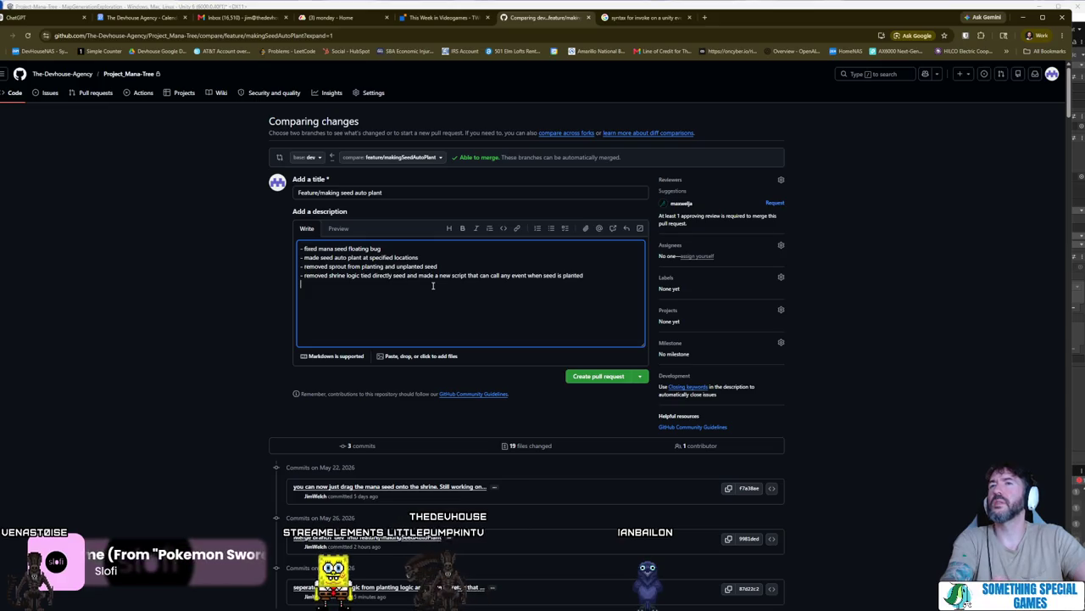
text(ed a prefab)
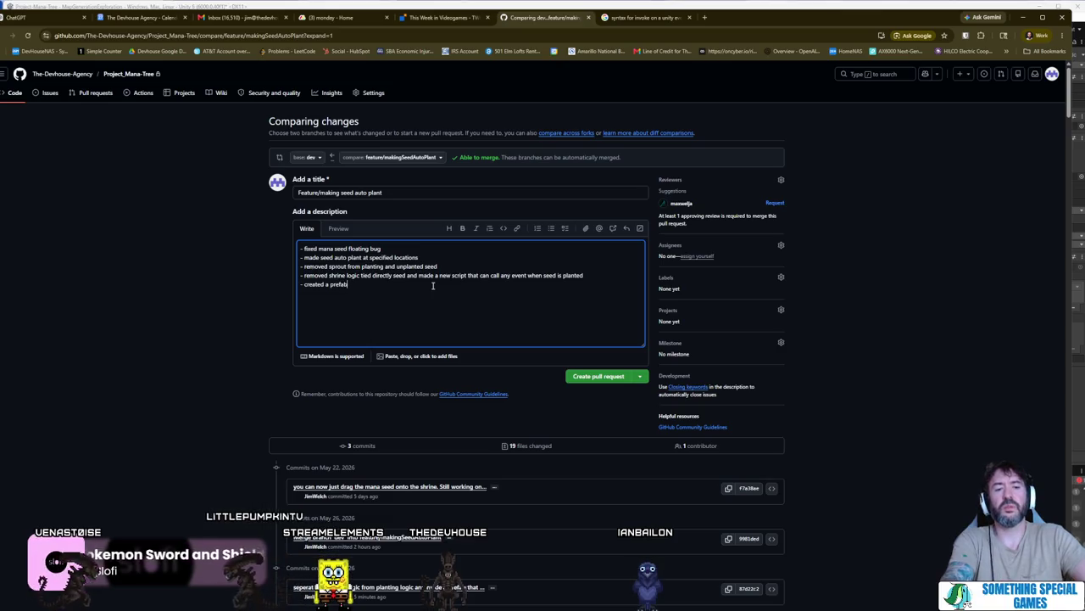
text( for seed planting)
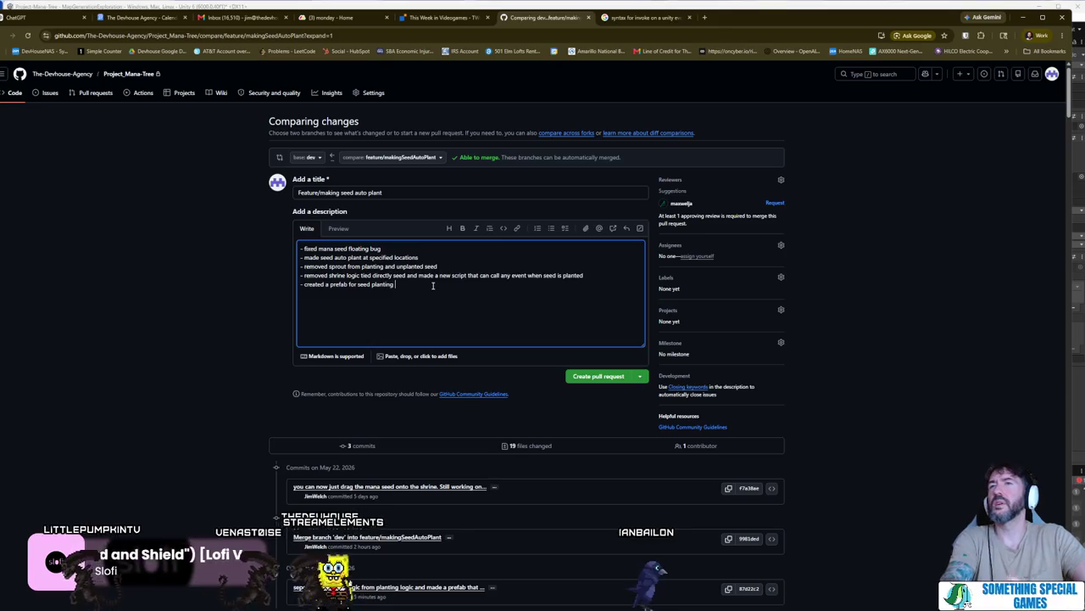
text(location)
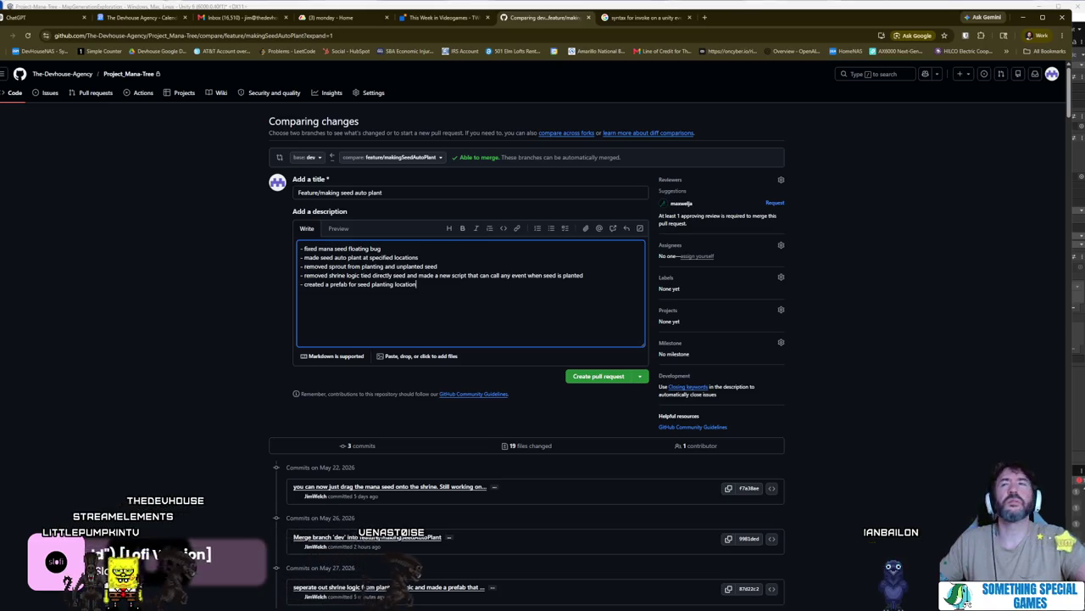
drag(452, 272, 451, 318)
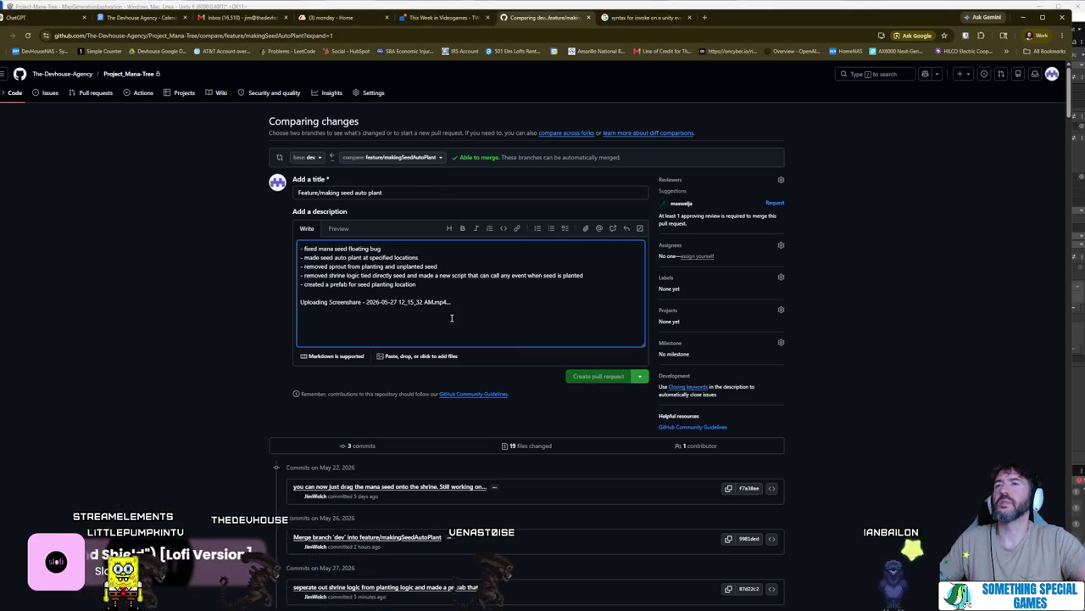
- Add a paragraph: the video shows the prefab calling the fox as well as summoning the fire spirit
click(456, 284)
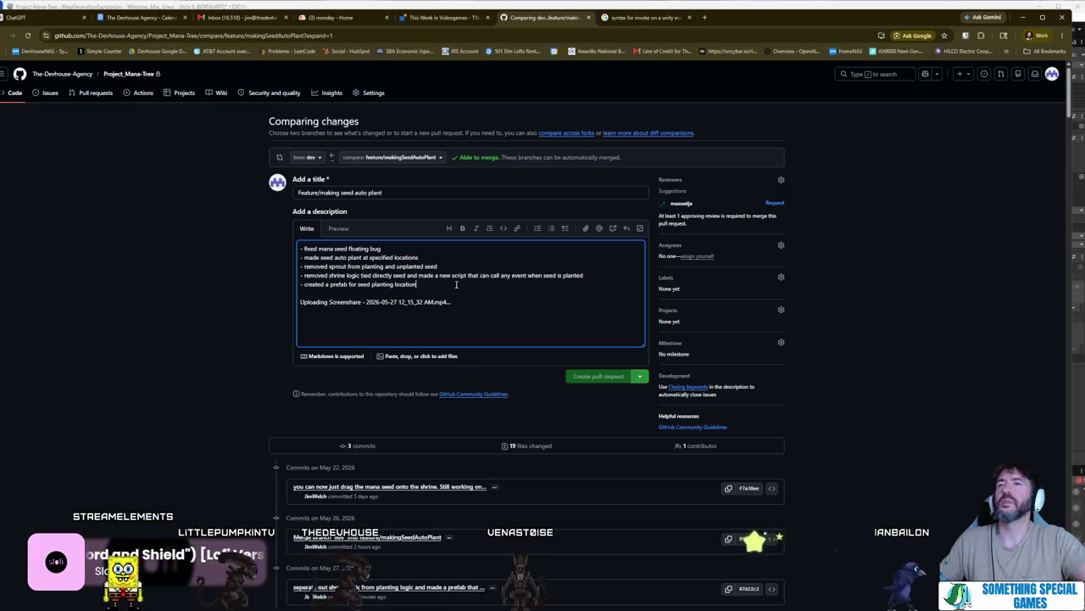
key(Return)
key(Return)
text(Video showcases testing the s)
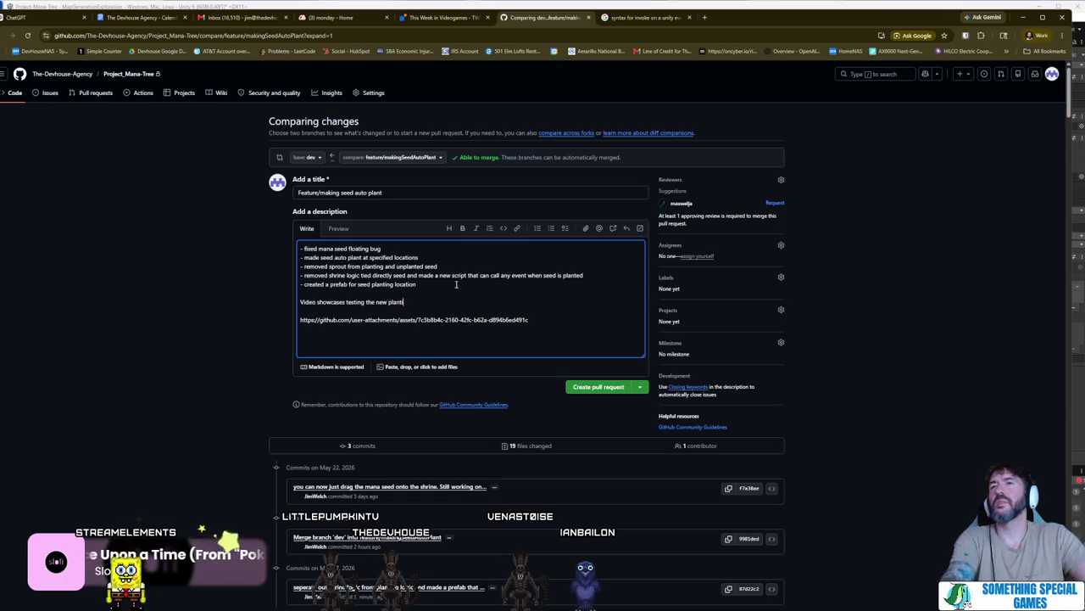
text(abs ability to s)
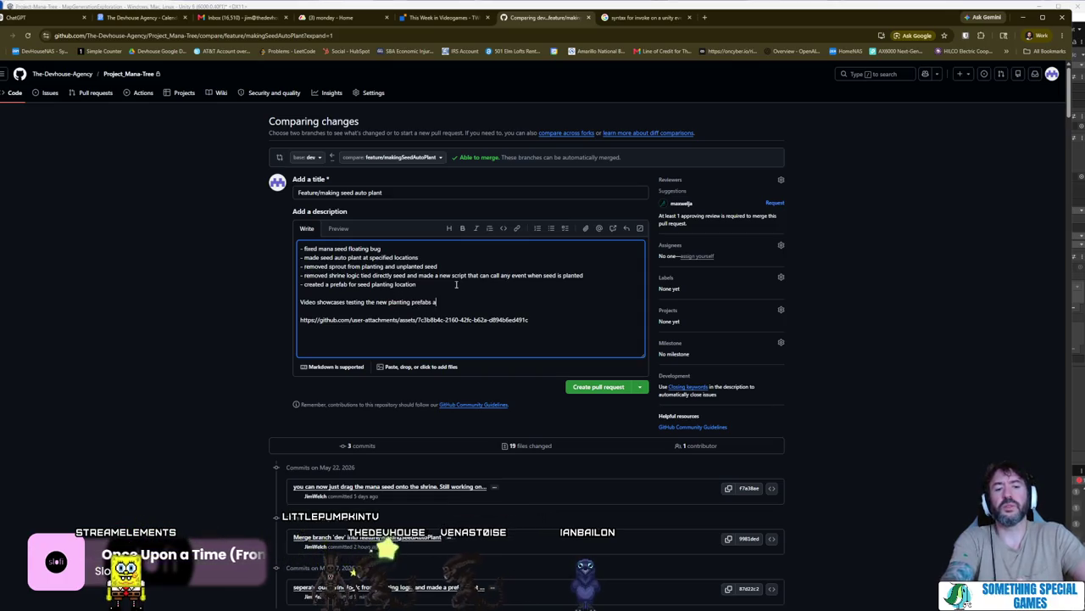
key(BackSpace)
text(do random thing)
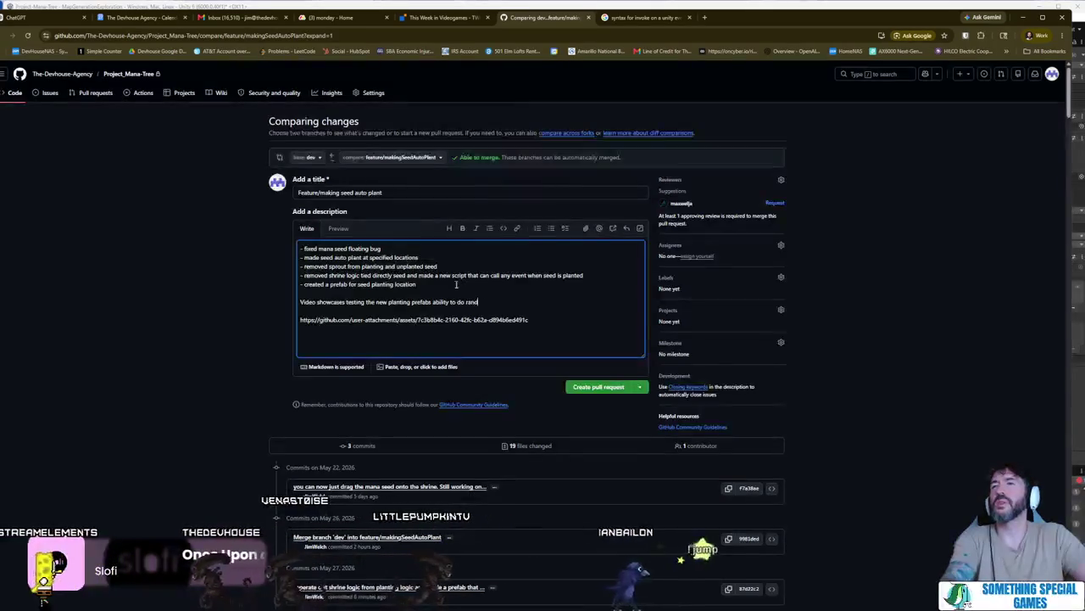
key(BackSpace)
key(BackSpace)
key(BackSpace)
text(s)
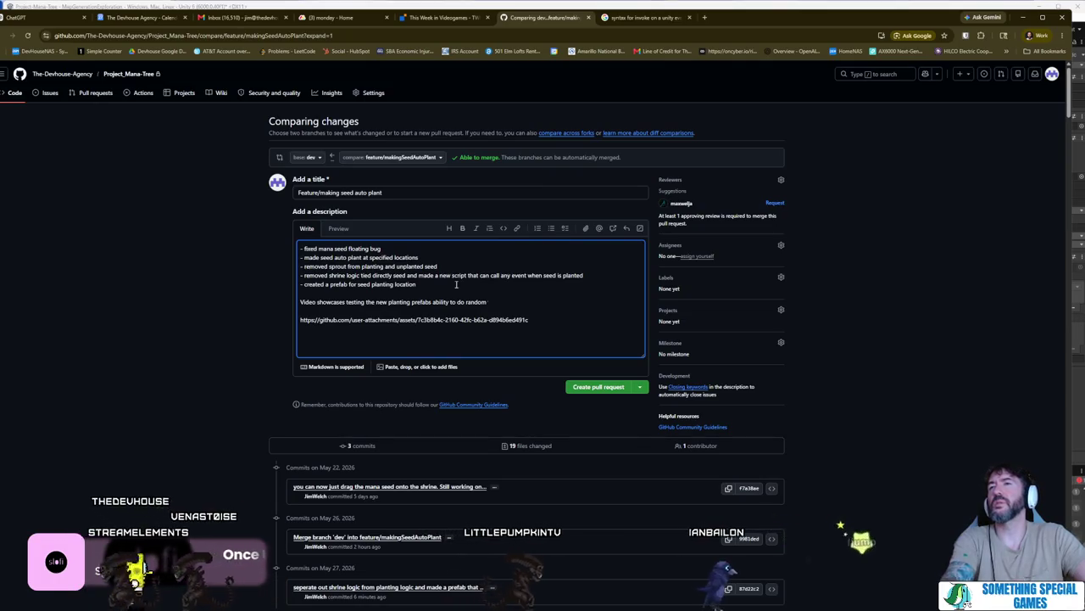
text(bespoke things. In this case I have it call the fox)
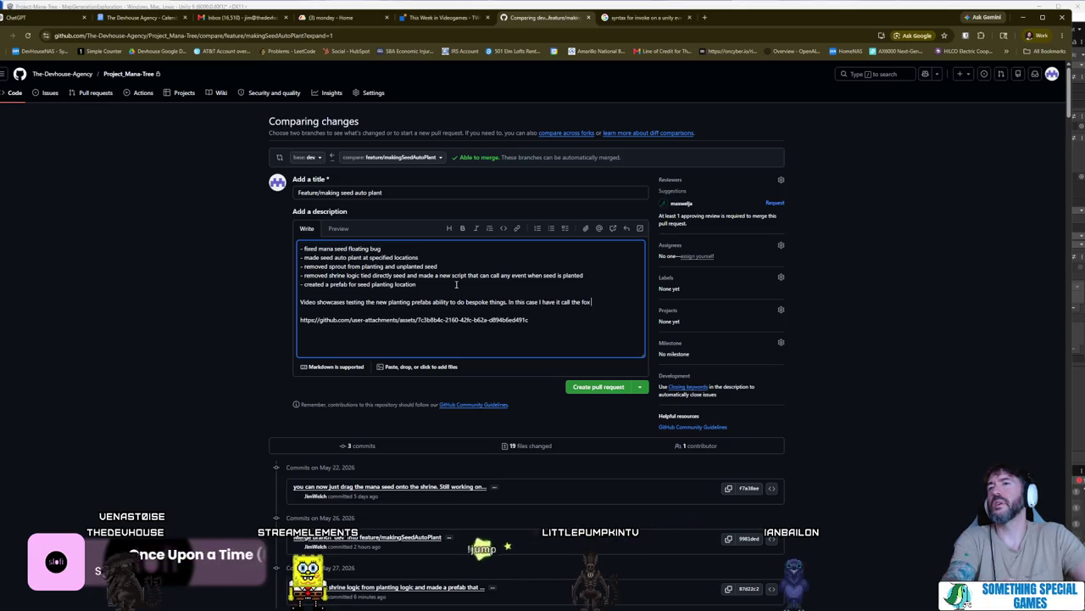
key(BackSpace)
key(BackSpace)
text(s well as )
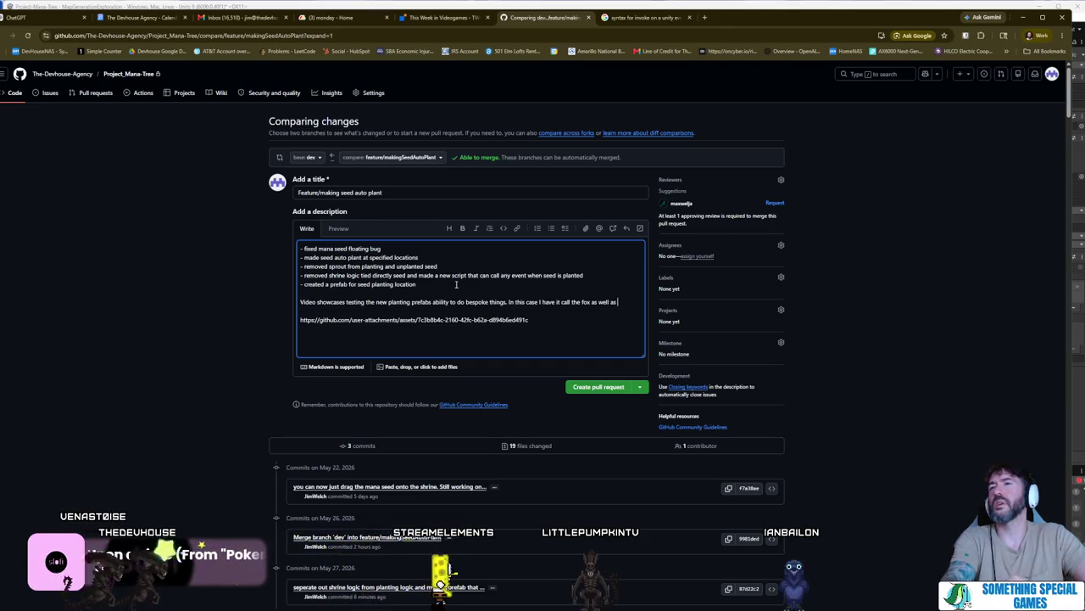
text(summon the fire spirit.)
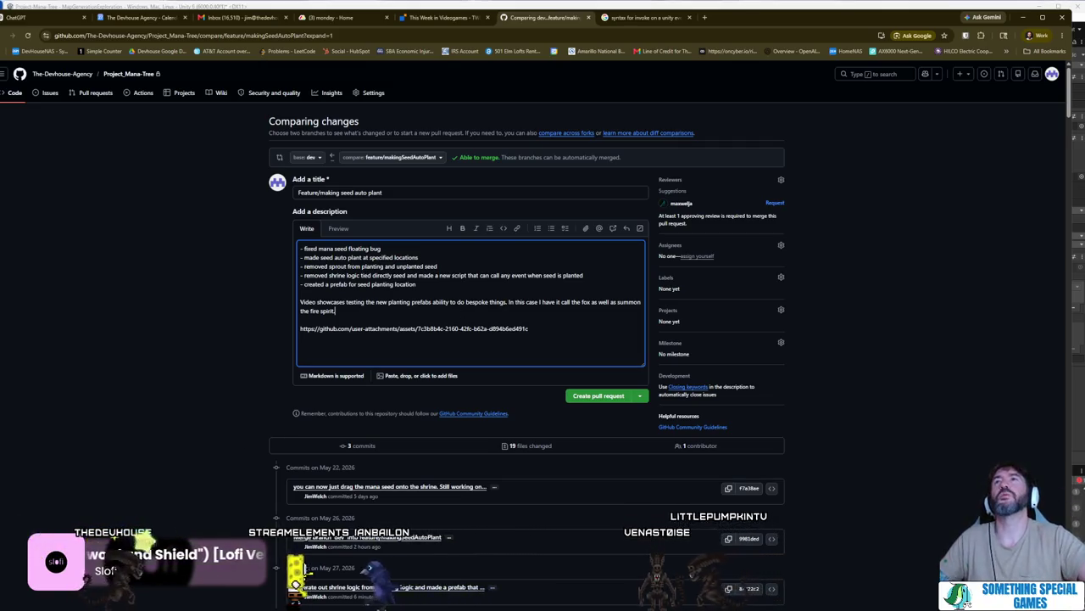
- Adjust the blank line above the paragraph and submit the pull request
mouse_move(74, 602)
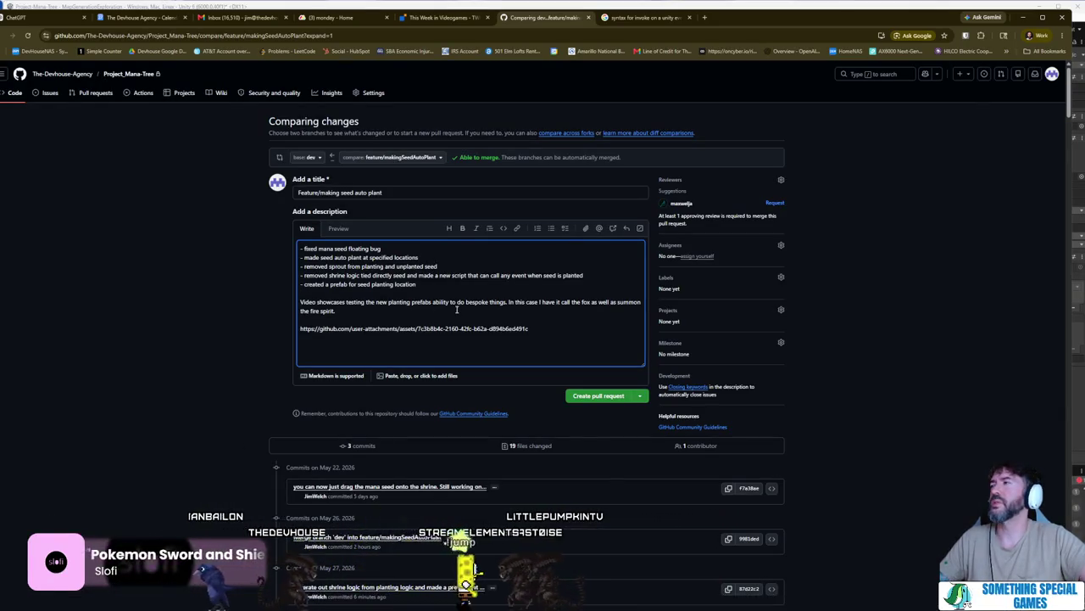
click(370, 293)
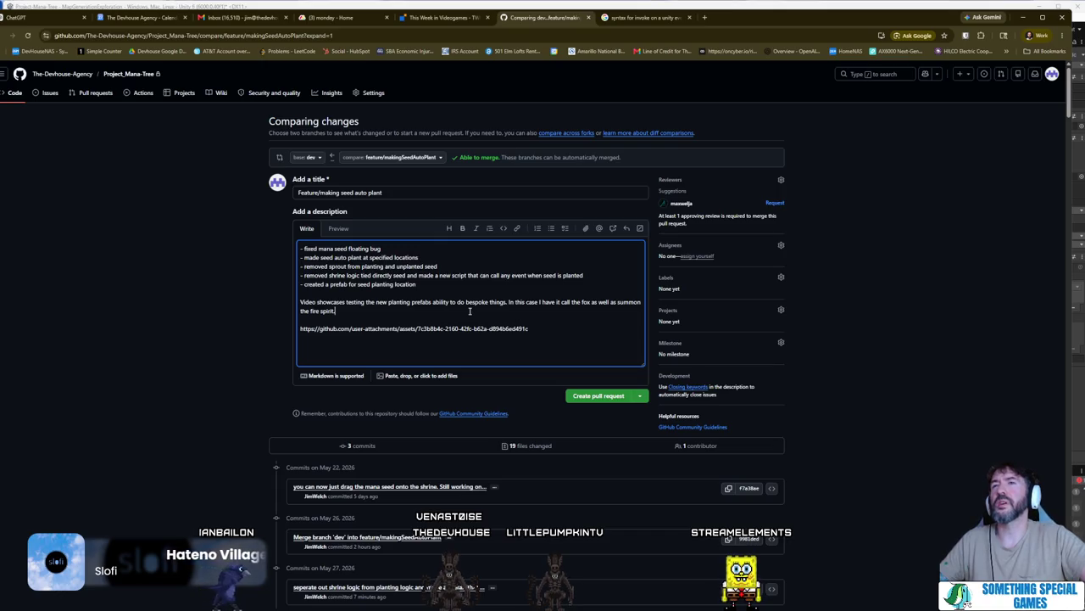
click(604, 398)
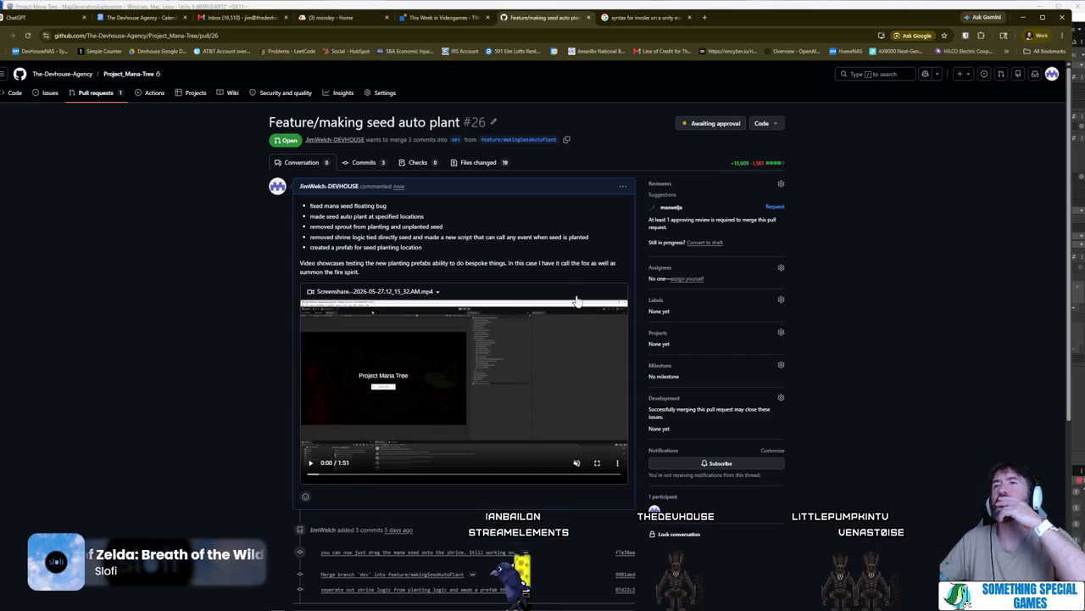
- Play and pause the embedded gameplay video in PR #26, then switch to the '(3) monday - Home' tab
click(311, 464)
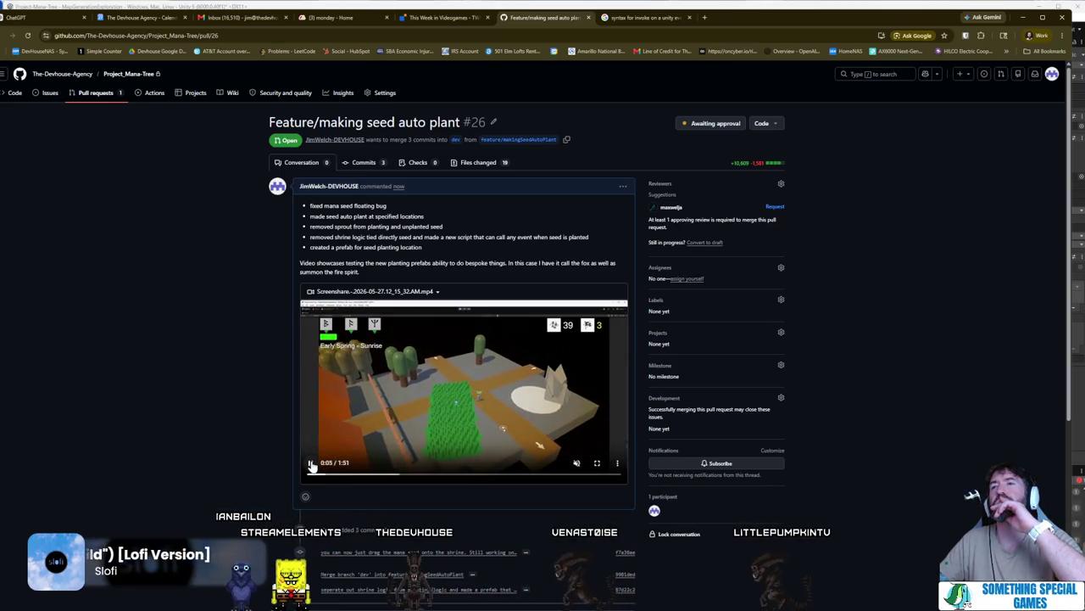
click(311, 465)
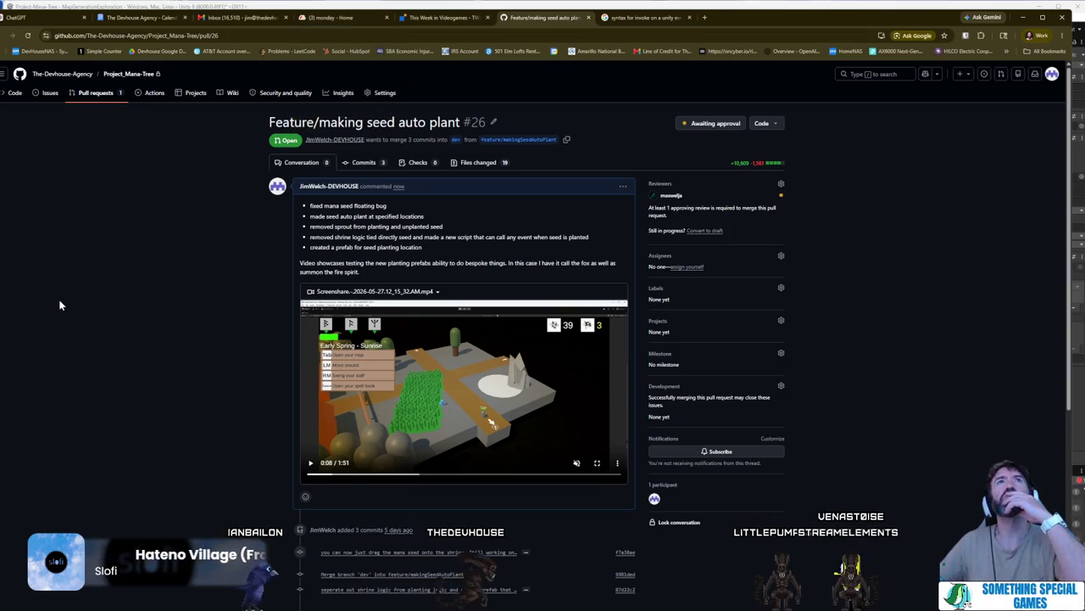
click(339, 22)
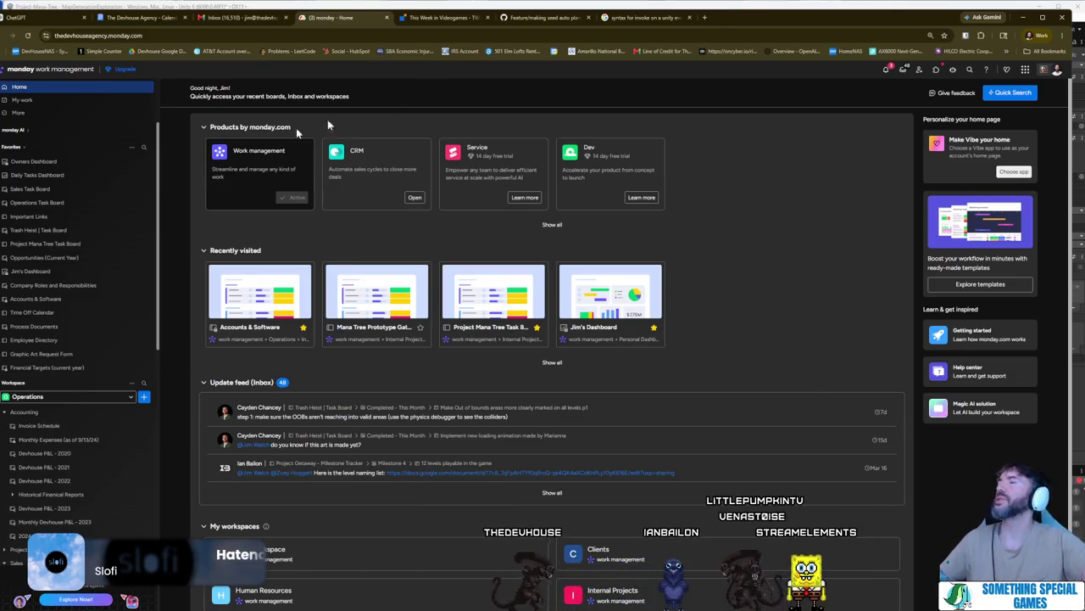
click(707, 20)
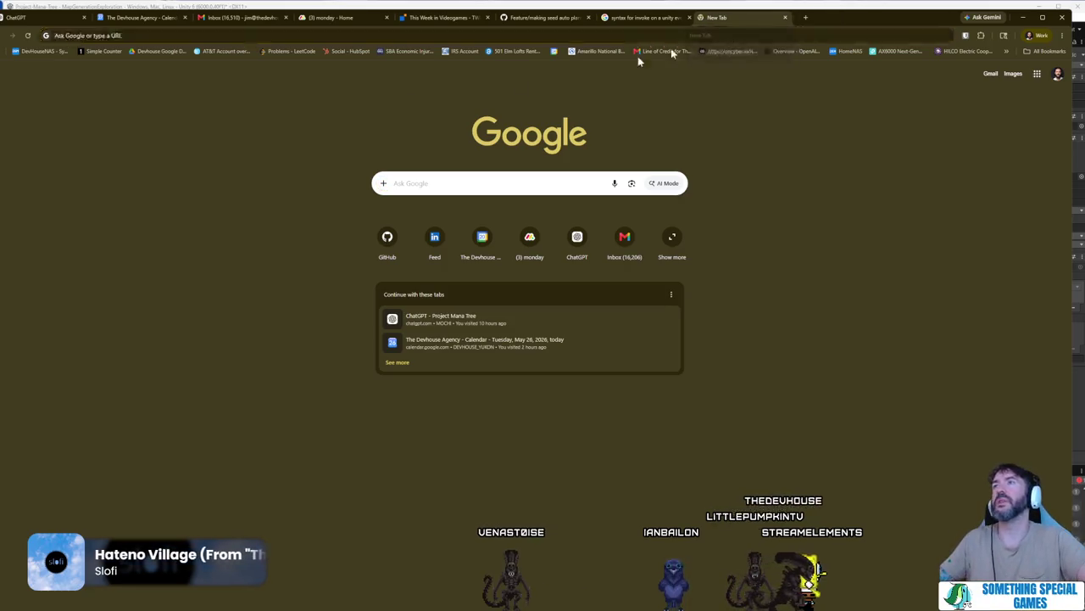
key(ctrl+w)
key(alt+Tab)
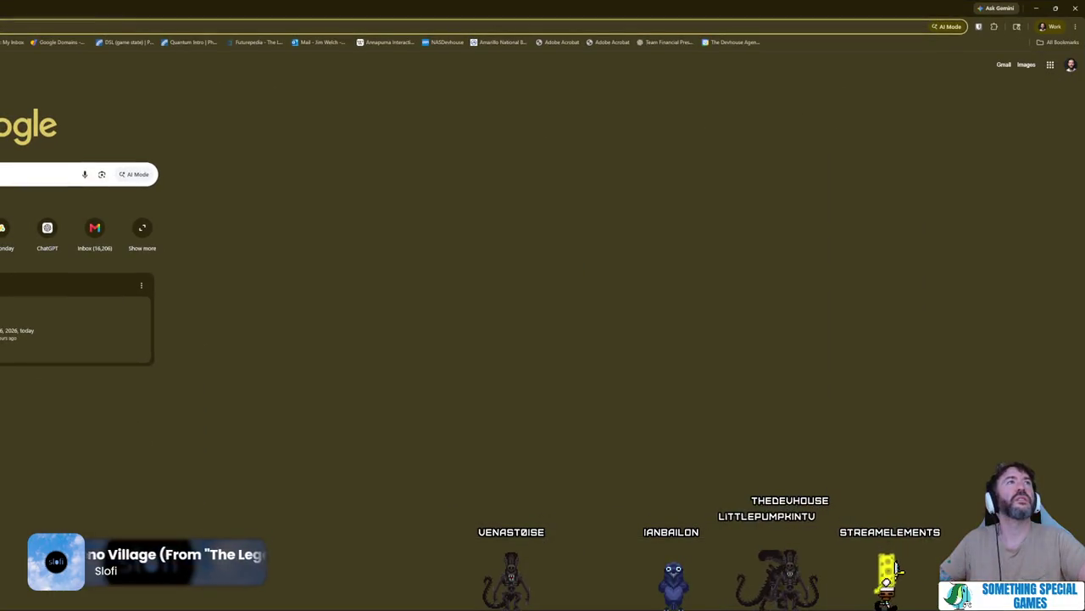
key(alt+Tab)
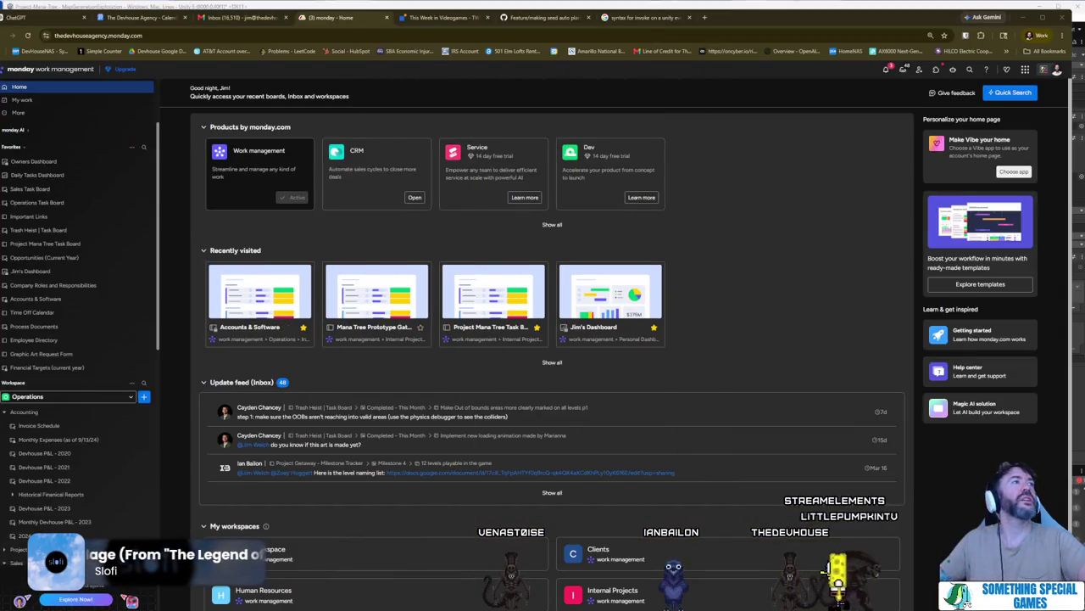
key(super+Tab)
key(Escape)
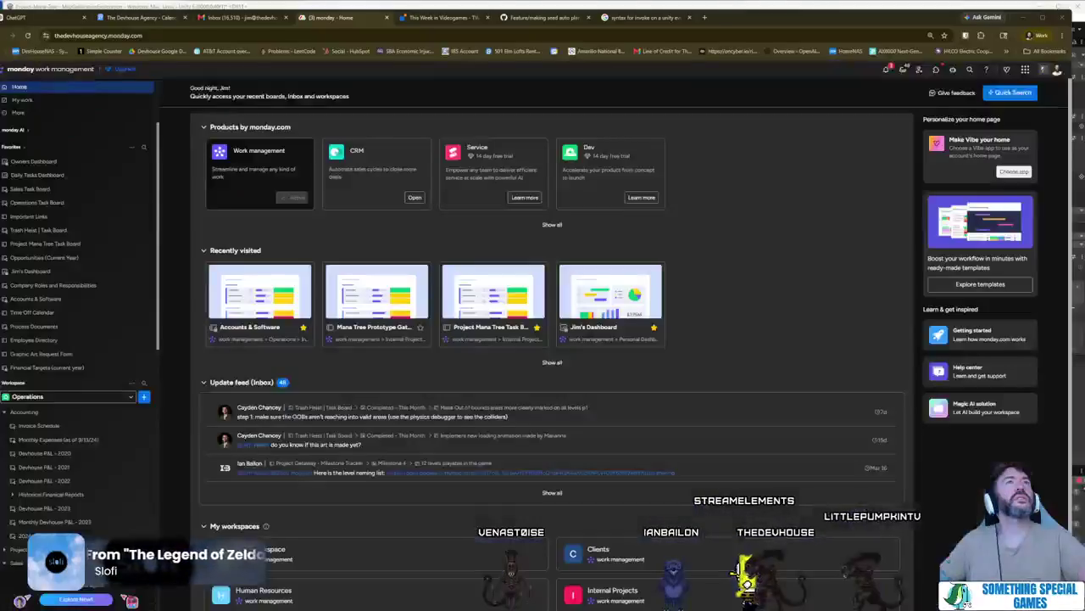